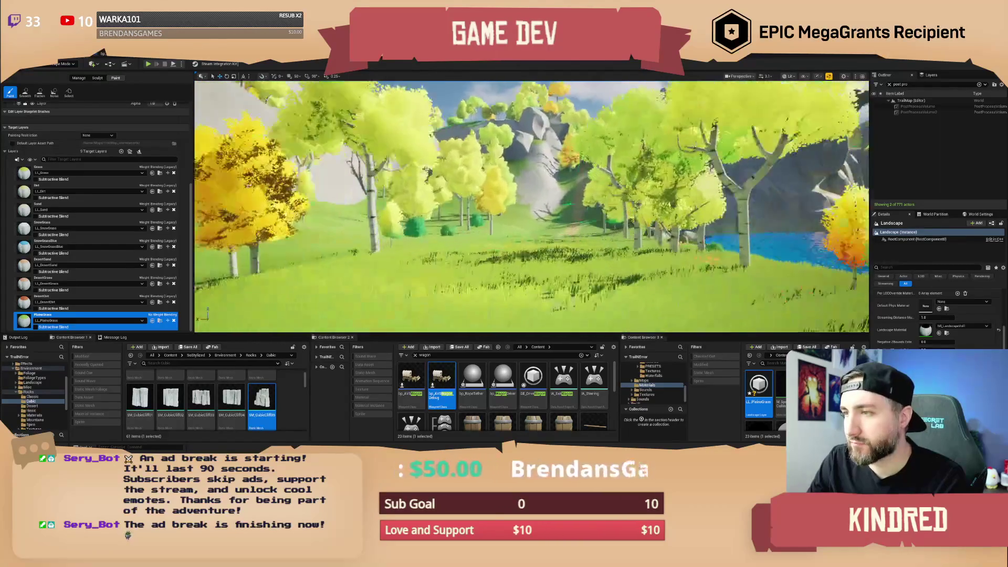
Fly the camera forward through the autumn forest and over the fence toward the dirt-path clearing.
{"action": "key", "text": "w"}
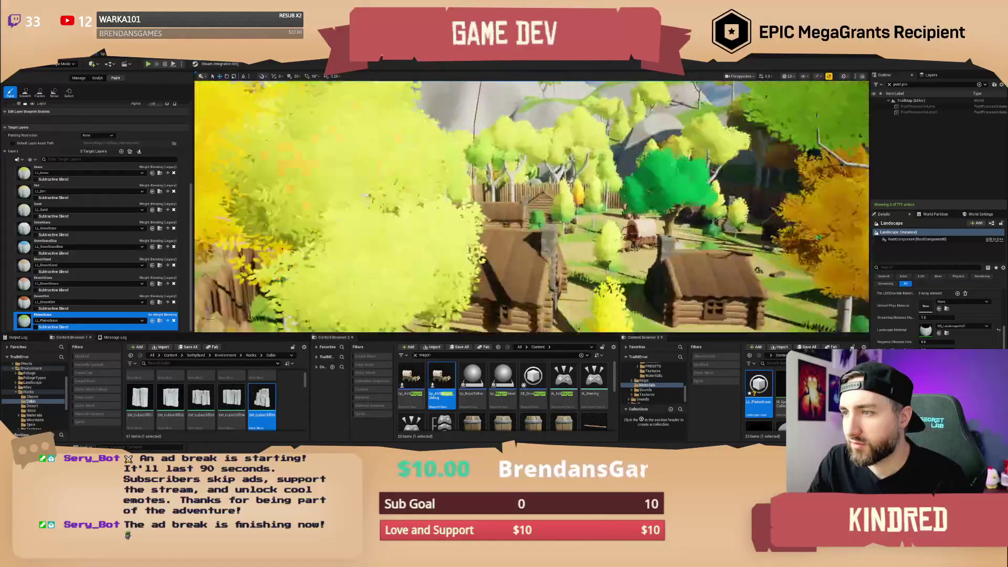
{"action": "key", "text": "w"}
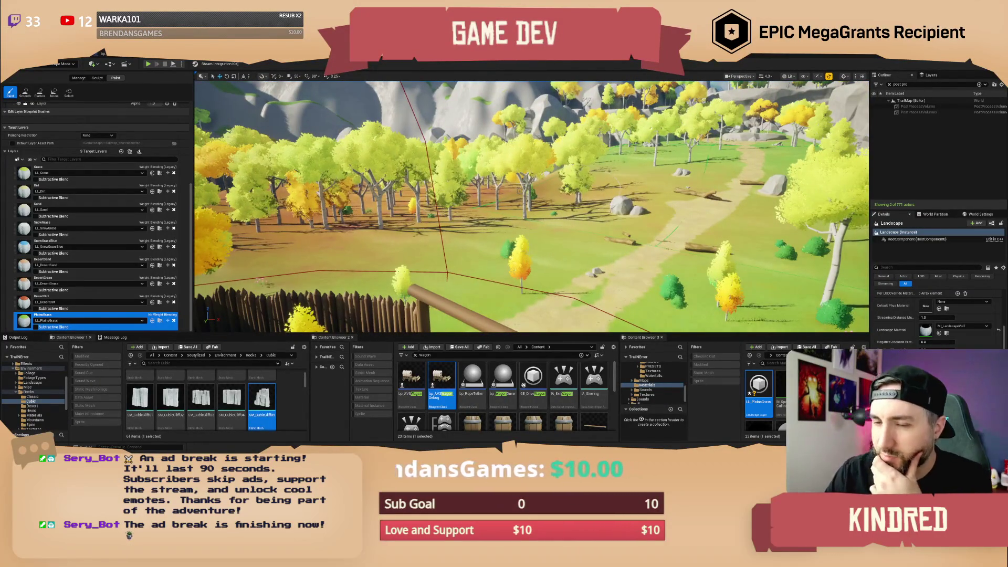
Keep the current landscape material, set Brush Size to about 735, and paint a stroke on the ground.
{"action": "left_click", "coordinate": [973, 329]}
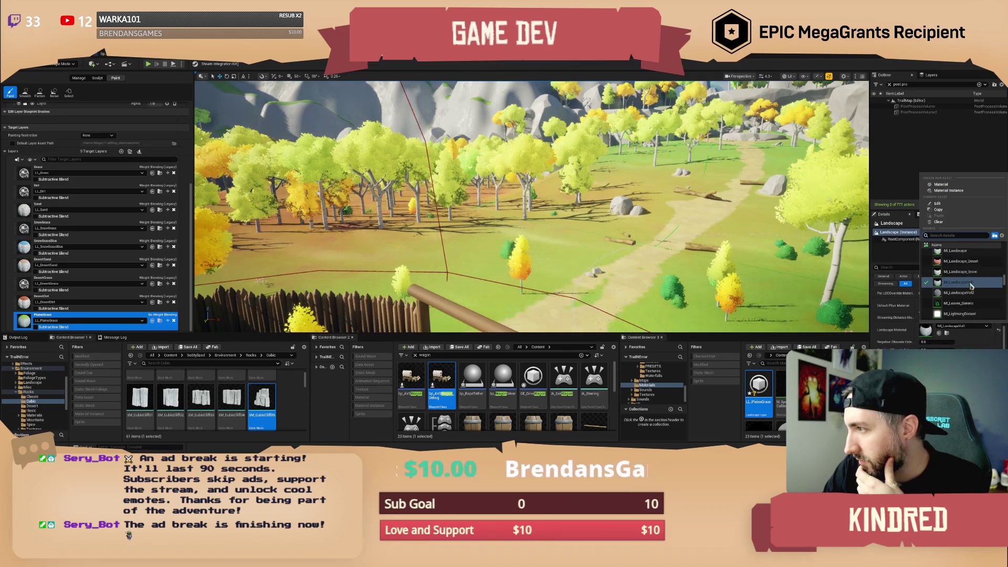
{"action": "left_click", "coordinate": [972, 269]}
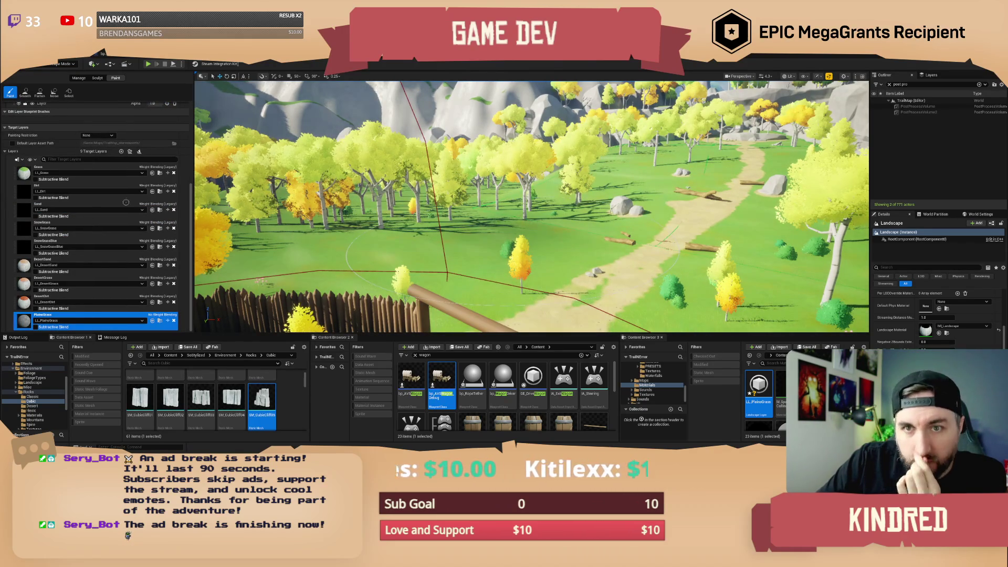
{"action": "scroll", "coordinate": [76, 158], "scroll_direction": "up", "scroll_amount": 3}
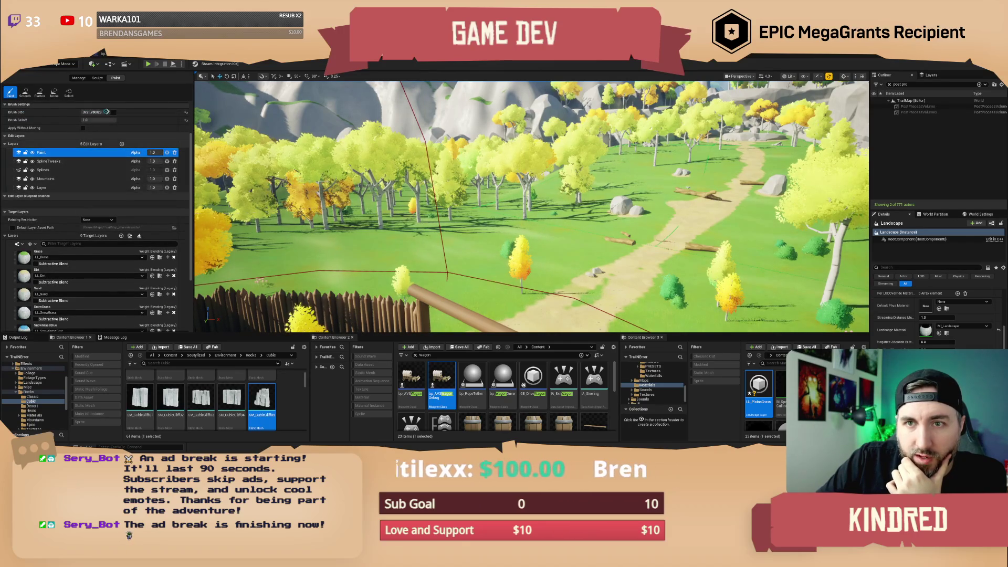
{"action": "scroll", "coordinate": [105, 129], "scroll_direction": "up", "scroll_amount": 1}
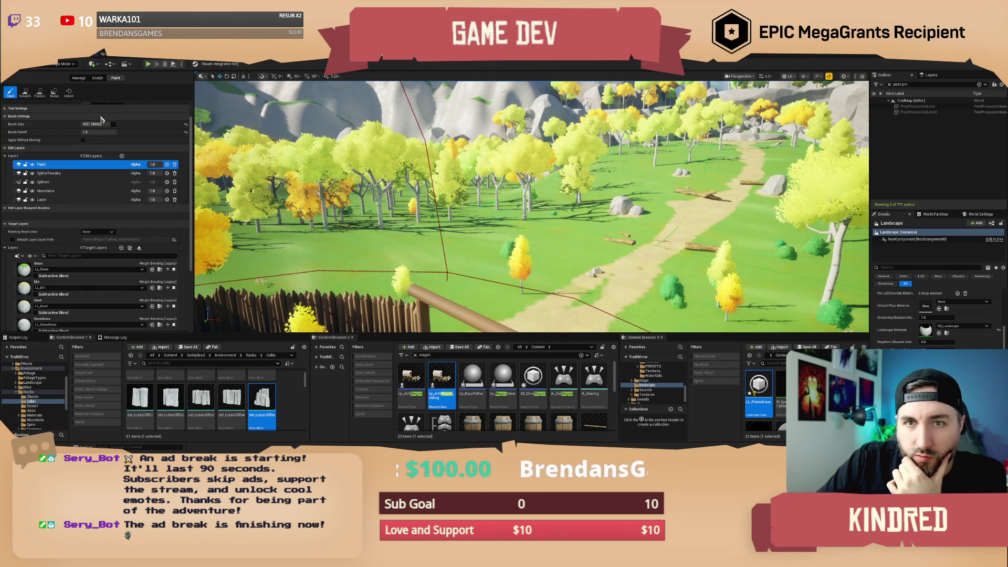
{"action": "left_click_drag", "start_coordinate": [103, 124], "coordinate": [87, 124]}
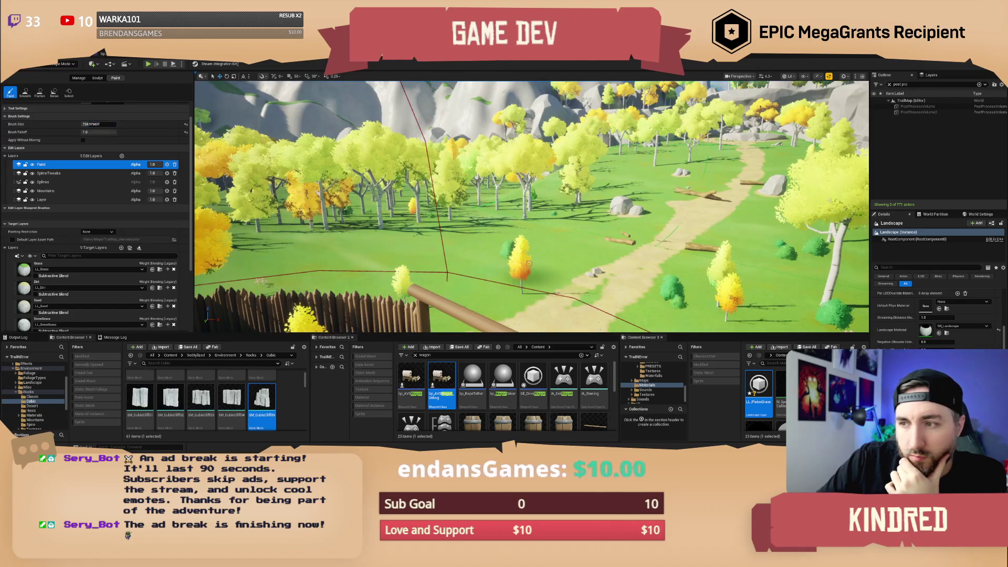
{"action": "left_click", "coordinate": [562, 247]}
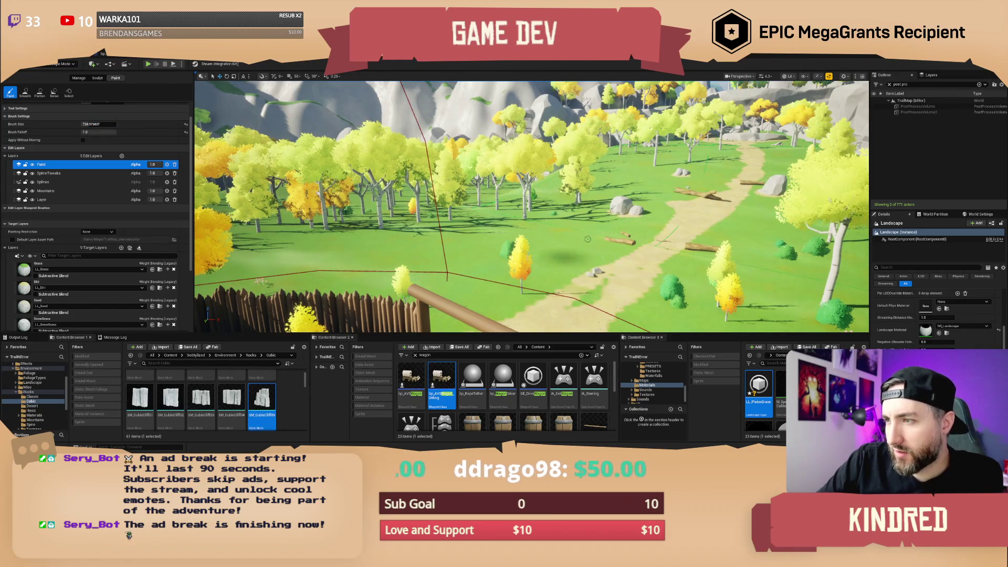
Raise camera speed and fly over the mountains to the river valley's red dirt circle.
{"action": "key", "text": "w"}
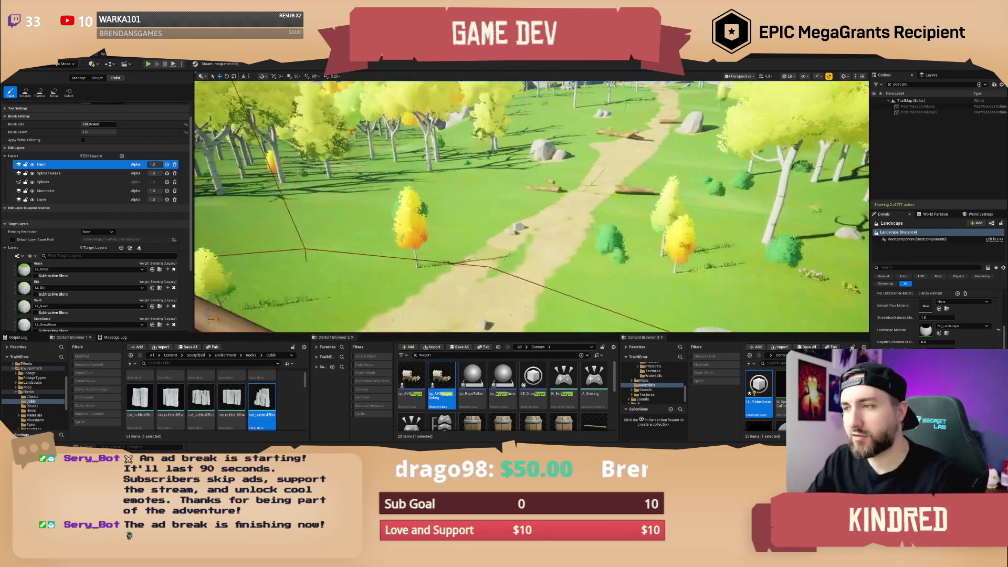
{"action": "scroll", "coordinate": [532, 207], "scroll_direction": "up", "scroll_amount": 3}
{"action": "key", "text": "s"}
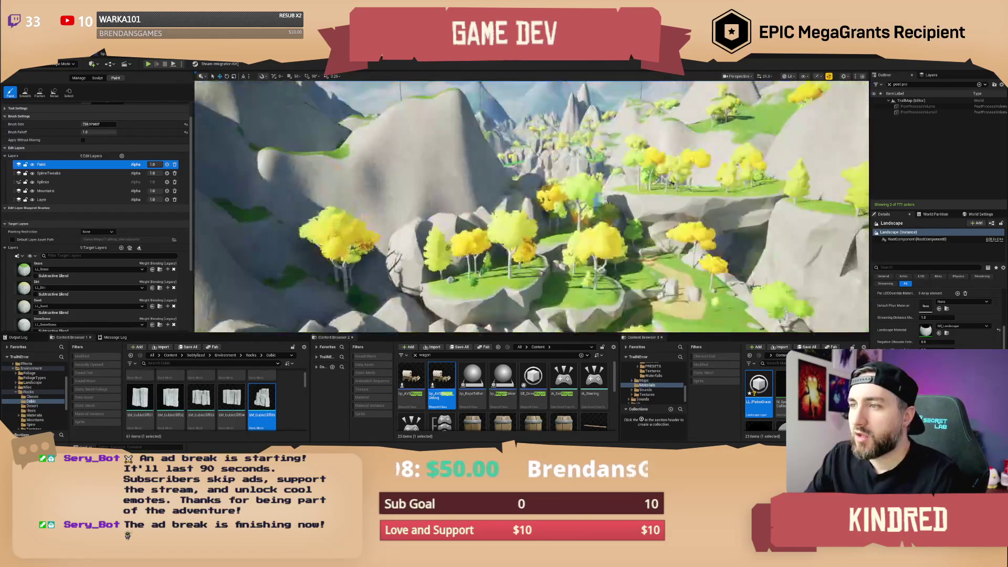
{"action": "key", "text": "w"}
{"action": "scroll", "coordinate": [532, 206], "scroll_direction": "up", "scroll_amount": 2}
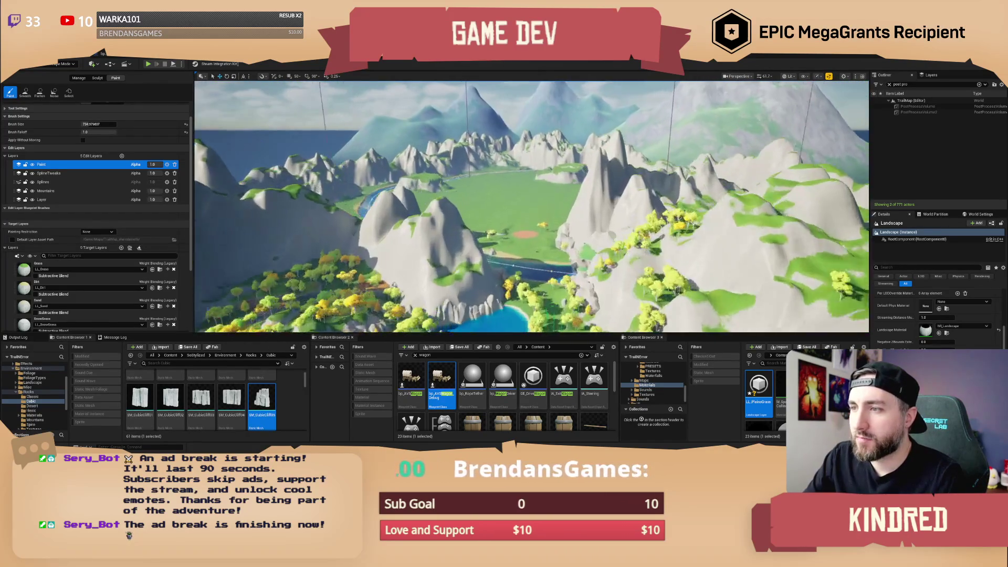
{"action": "key", "text": "w"}
{"action": "key", "text": "w"}
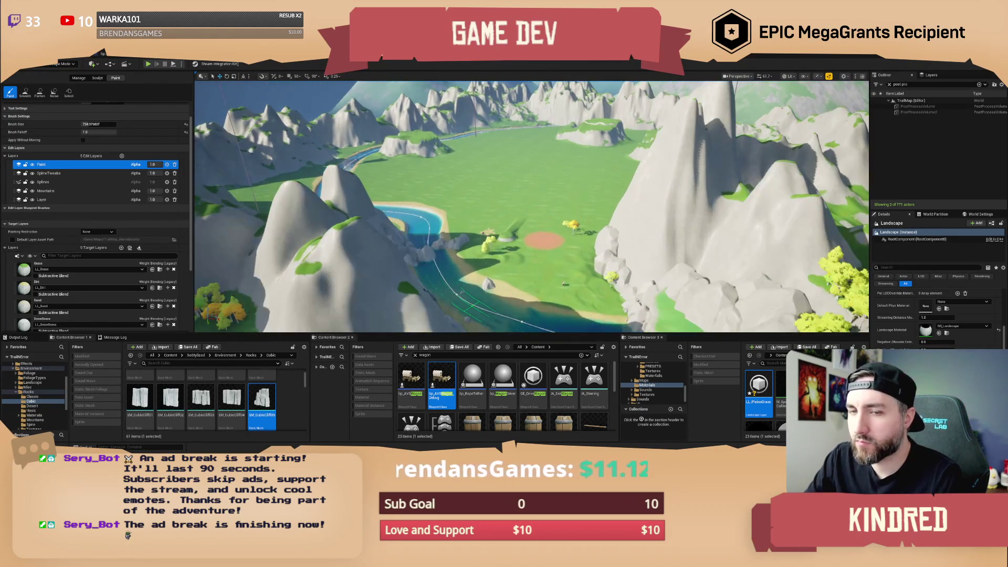
{"action": "key", "text": "w"}
{"action": "key", "text": "w"}
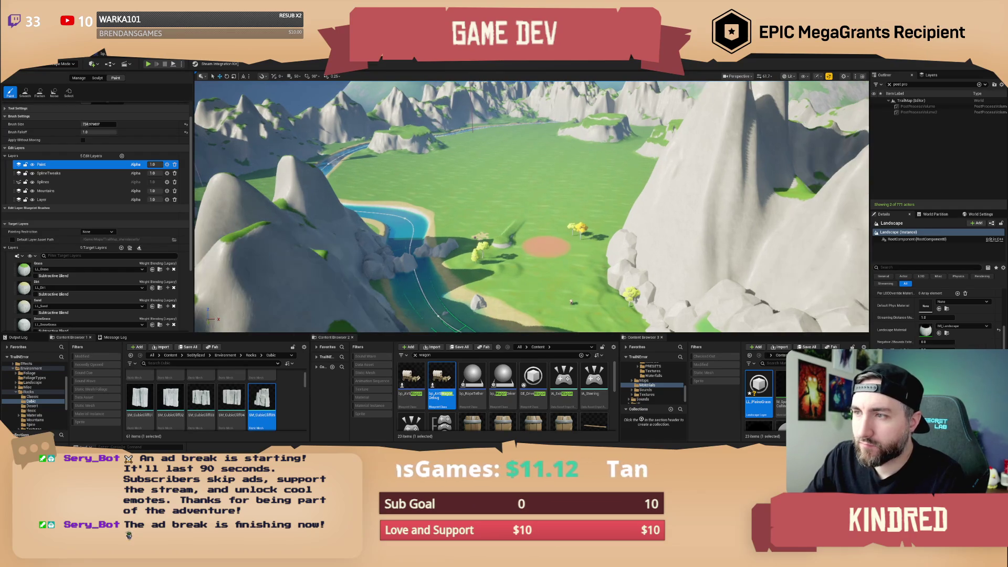
{"action": "key", "text": "w"}
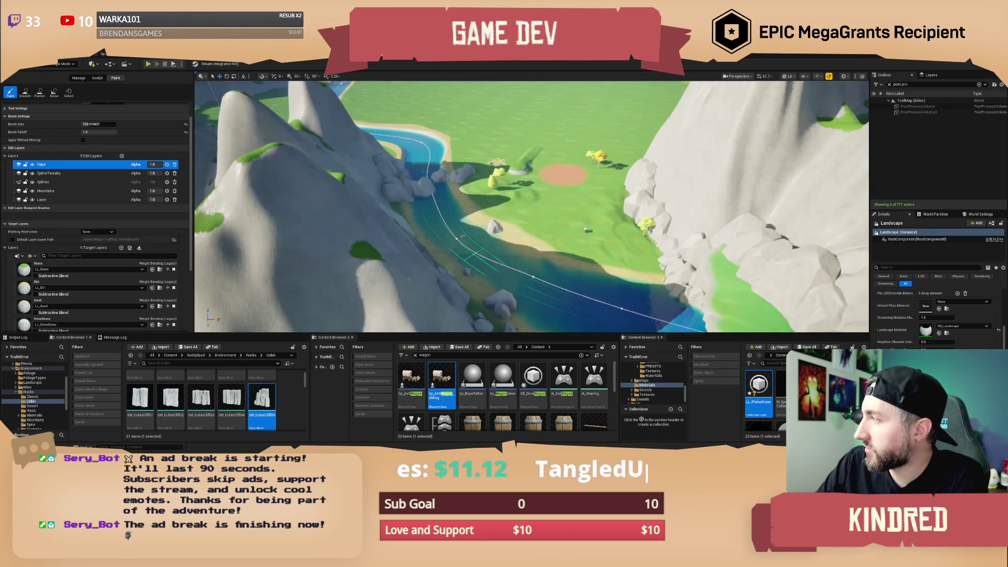
{"action": "key", "text": "w"}
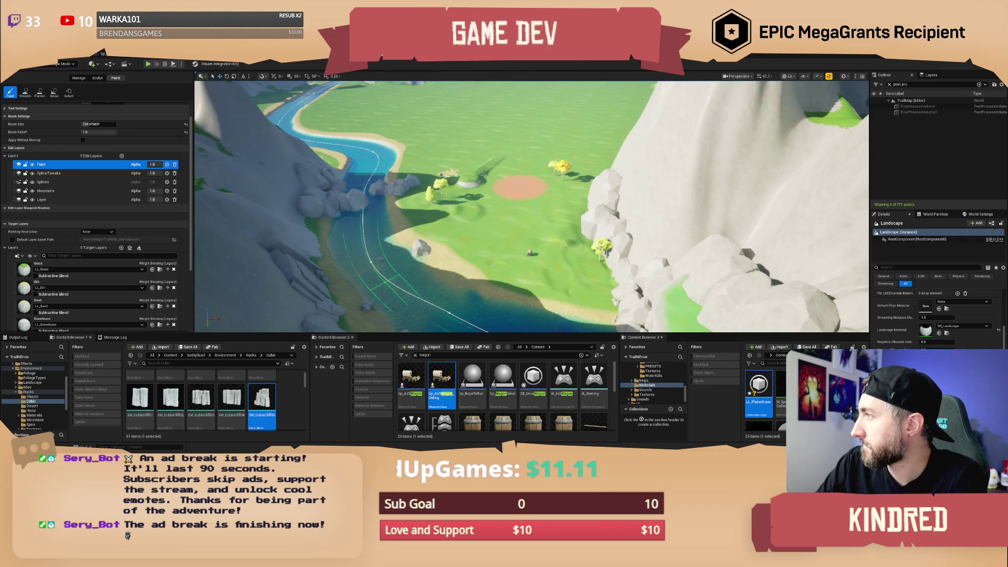
{"action": "key", "text": "w"}
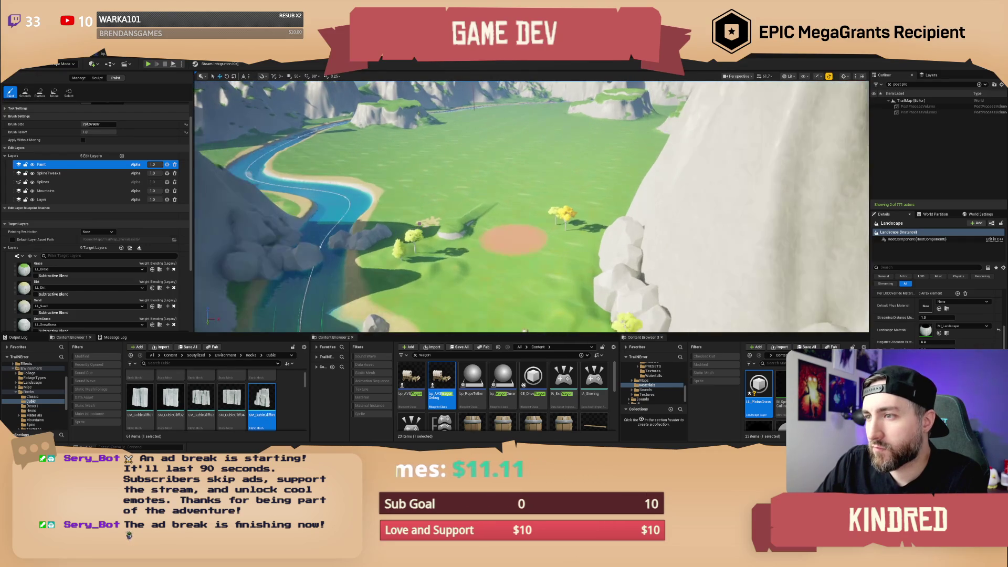
{"action": "key", "text": "w"}
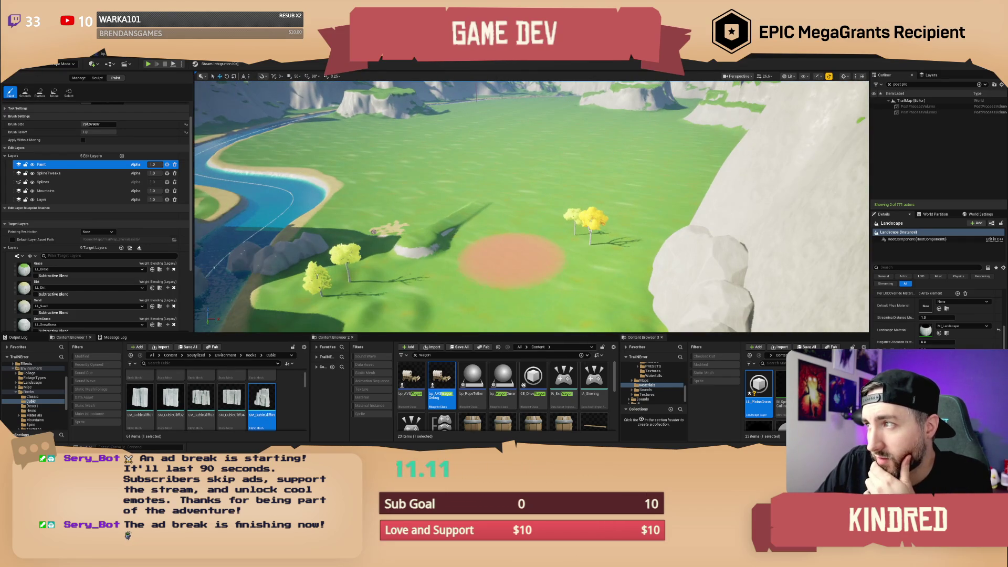
{"action": "key", "text": "w"}
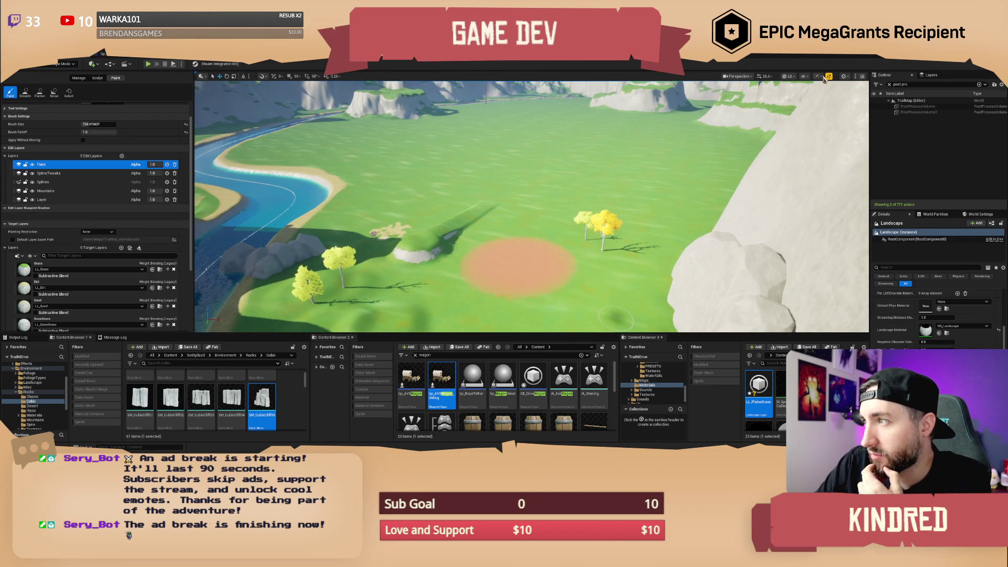
Switch Viewport Scalability in the Performance options to Medium, then face the dirt circle.
{"action": "left_click", "coordinate": [822, 77]}
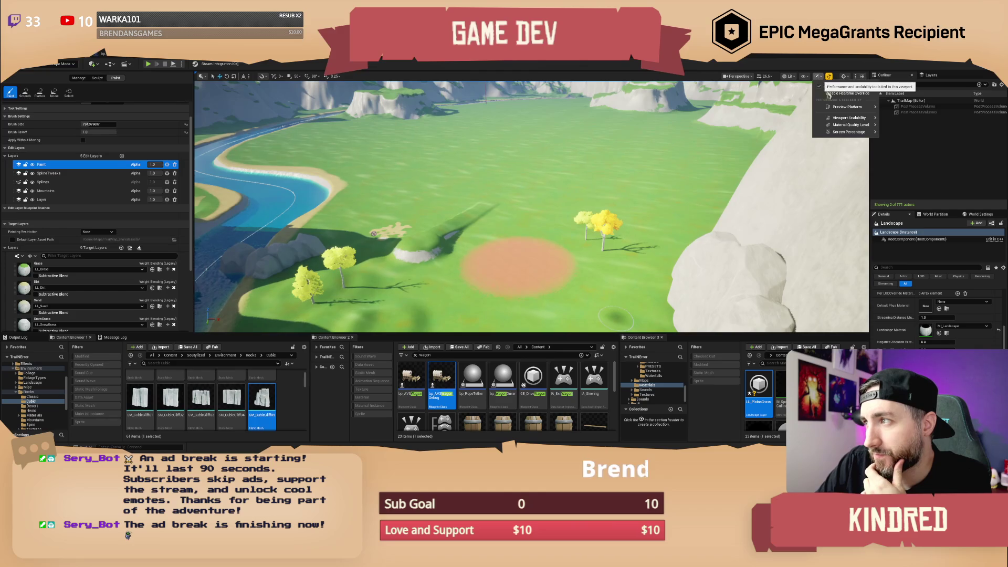
{"action": "mouse_move", "coordinate": [848, 118]}
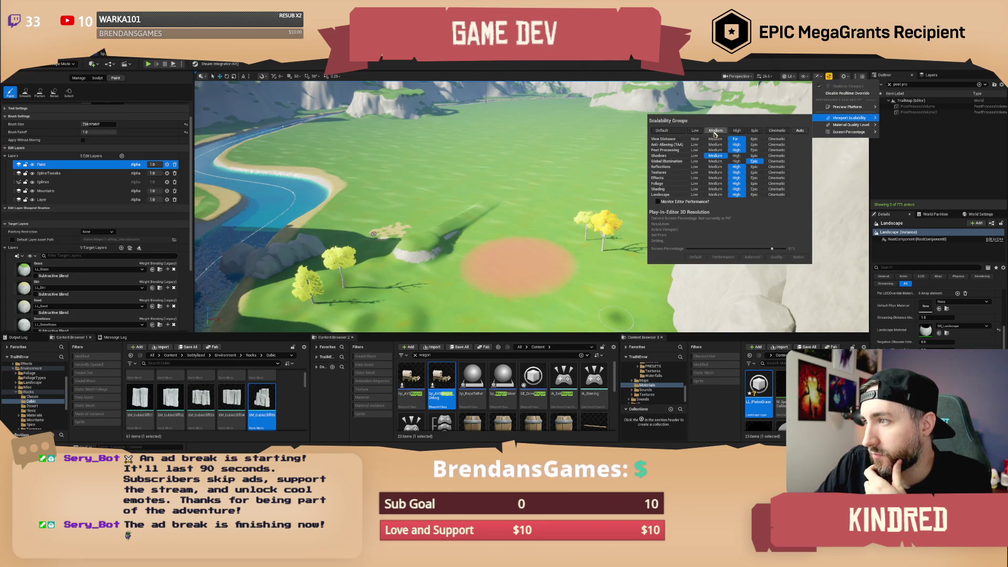
{"action": "left_click", "coordinate": [715, 132]}
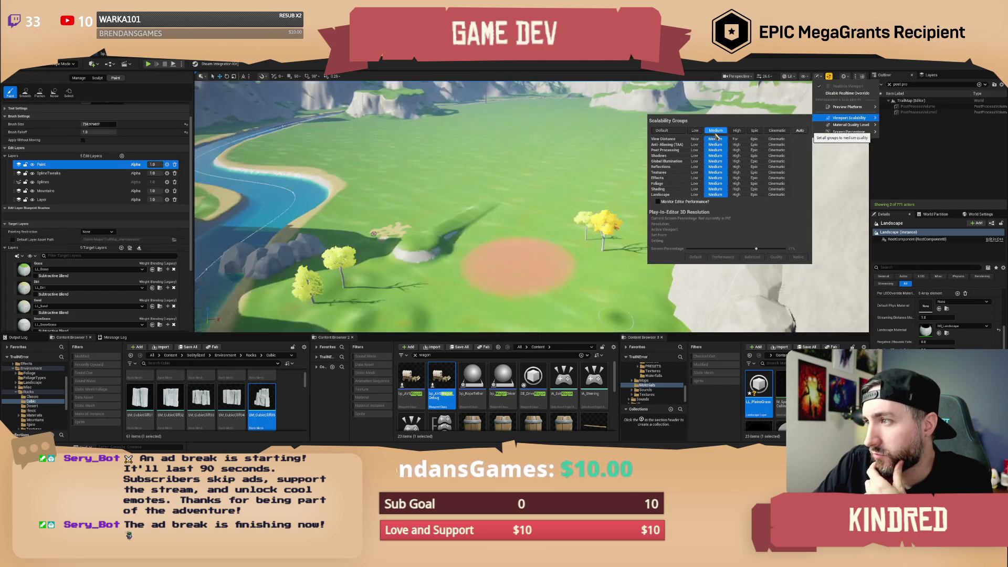
{"action": "left_click_drag", "start_coordinate": [577, 236], "coordinate": [546, 253]}
{"action": "scroll", "coordinate": [532, 206], "scroll_direction": "up", "scroll_amount": 5}
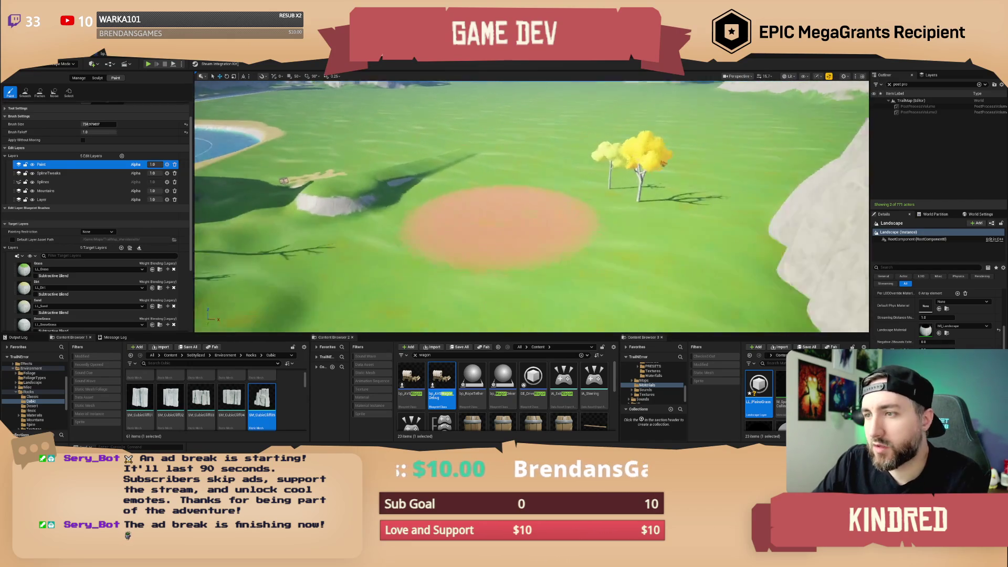
Select the DesertGrass target layer and paint it across the orange dirt patch.
{"action": "scroll", "coordinate": [31, 262], "scroll_direction": "down", "scroll_amount": 4}
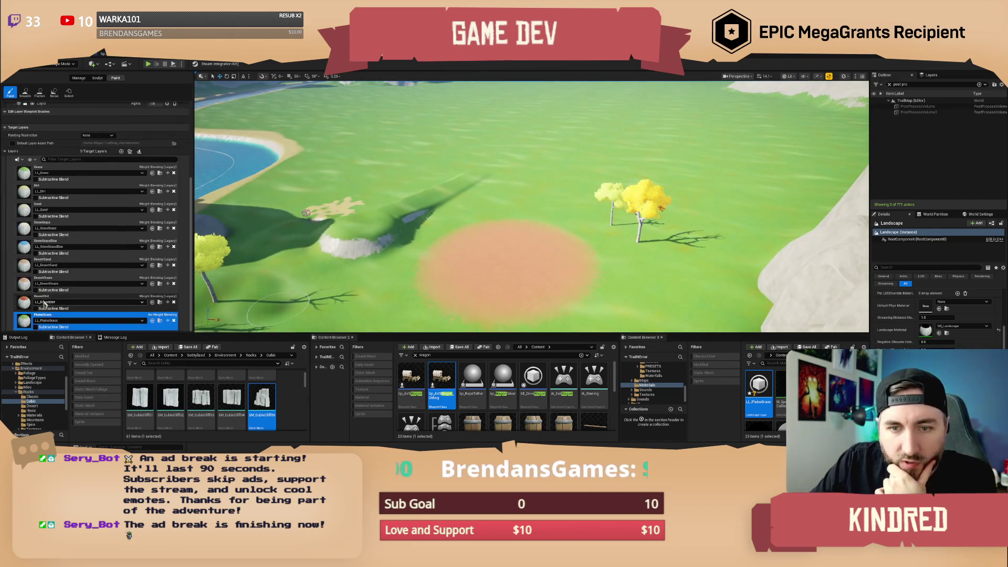
{"action": "left_click", "coordinate": [26, 268]}
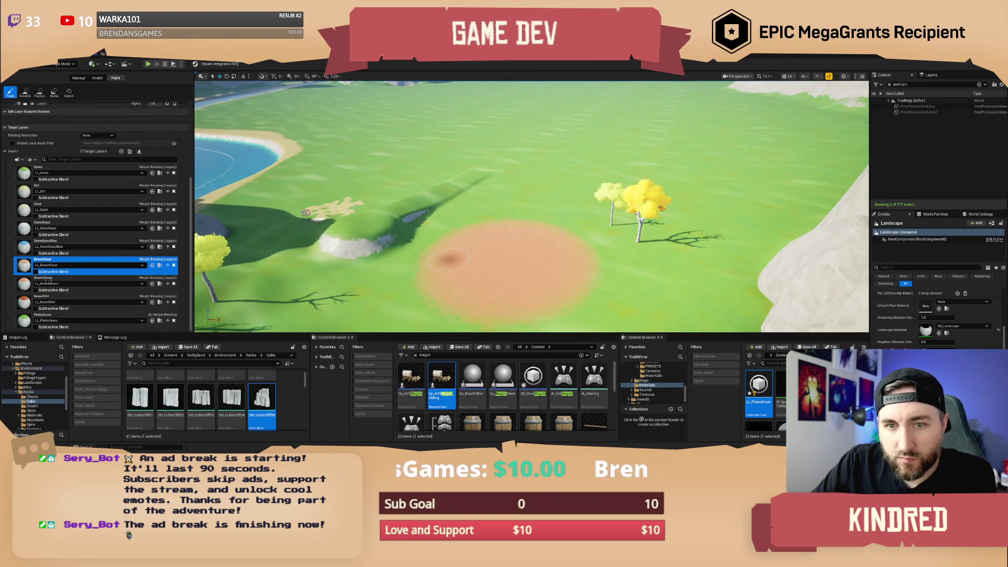
{"action": "left_click", "coordinate": [30, 286]}
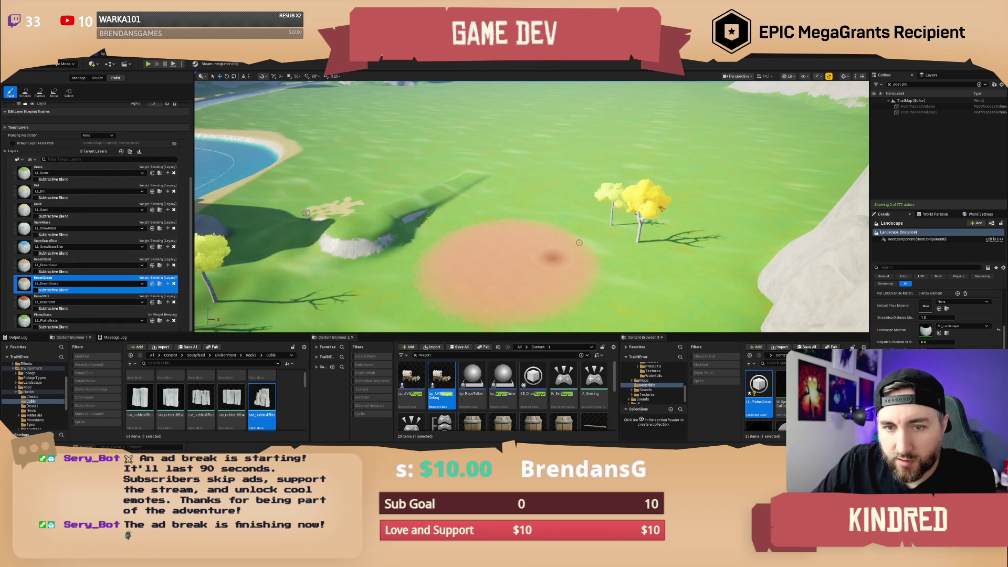
{"action": "mouse_move", "coordinate": [553, 246]}
{"action": "left_mouse_down"}
{"action": "mouse_move", "coordinate": [476, 262]}
{"action": "mouse_move", "coordinate": [530, 236]}
{"action": "mouse_move", "coordinate": [425, 260]}
{"action": "mouse_move", "coordinate": [295, 251]}
{"action": "left_mouse_up"}
Enlarge the brush to about 1213 and paint desert grass over the remaining dirt.
{"action": "scroll", "coordinate": [131, 152], "scroll_direction": "up", "scroll_amount": 2}
{"action": "scroll", "coordinate": [107, 166], "scroll_direction": "up", "scroll_amount": 2}
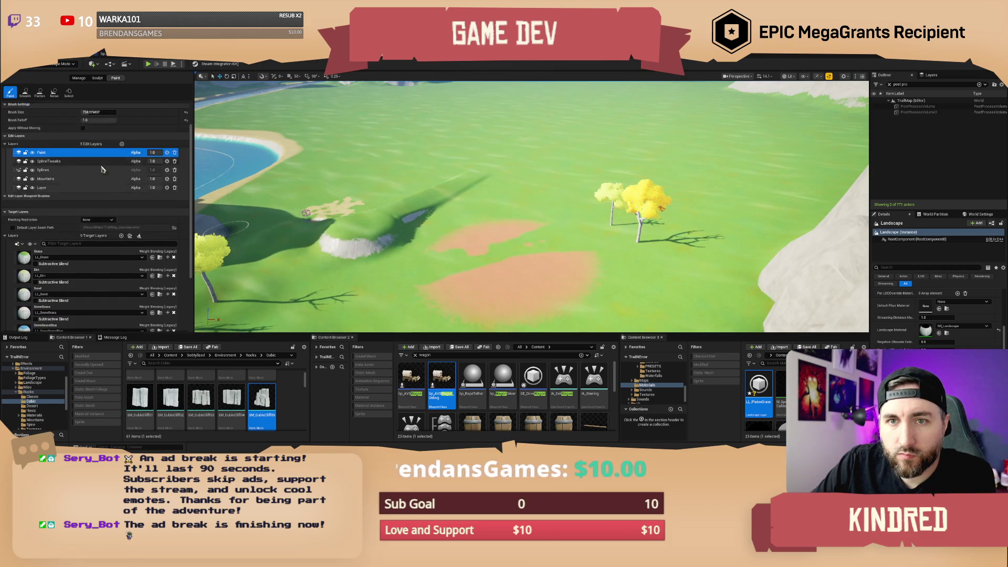
{"action": "scroll", "coordinate": [92, 118], "scroll_direction": "up", "scroll_amount": 1}
{"action": "left_click_drag", "start_coordinate": [92, 122], "coordinate": [110, 122]}
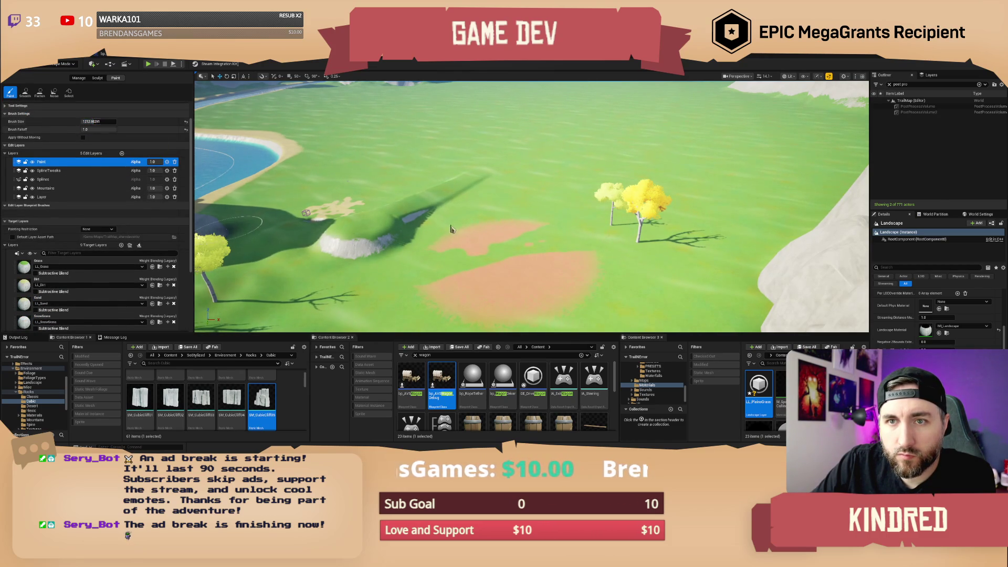
{"action": "mouse_move", "coordinate": [547, 223]}
{"action": "left_mouse_down"}
{"action": "mouse_move", "coordinate": [452, 241]}
{"action": "mouse_move", "coordinate": [595, 269]}
{"action": "mouse_move", "coordinate": [530, 296]}
{"action": "mouse_move", "coordinate": [452, 300]}
{"action": "mouse_move", "coordinate": [499, 262]}
{"action": "mouse_move", "coordinate": [508, 284]}
{"action": "mouse_move", "coordinate": [499, 288]}
{"action": "left_mouse_up"}
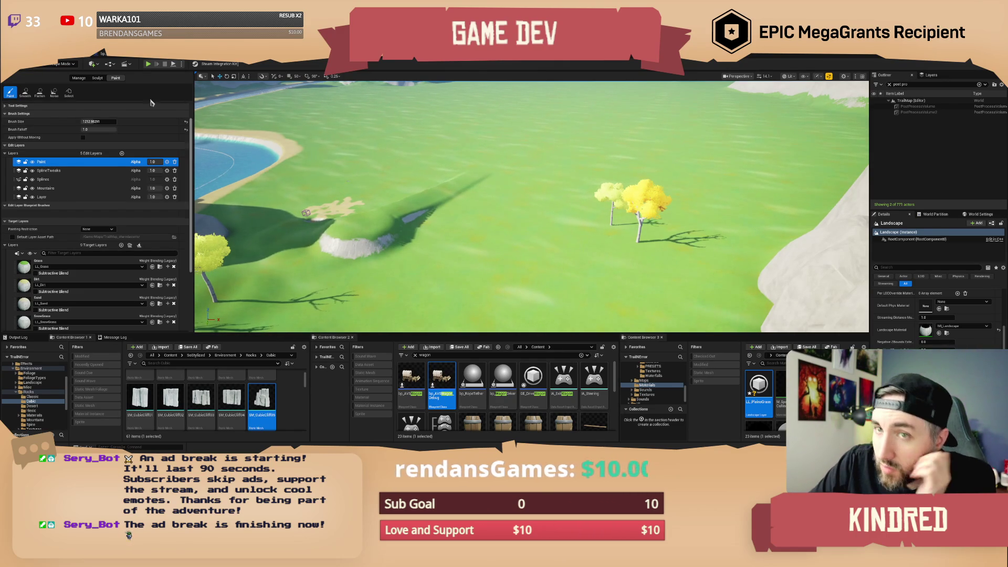
Select the PlainsGrass layer and open the MF_Grass_Plains material function.
{"action": "scroll", "coordinate": [66, 177], "scroll_direction": "down", "scroll_amount": 4}
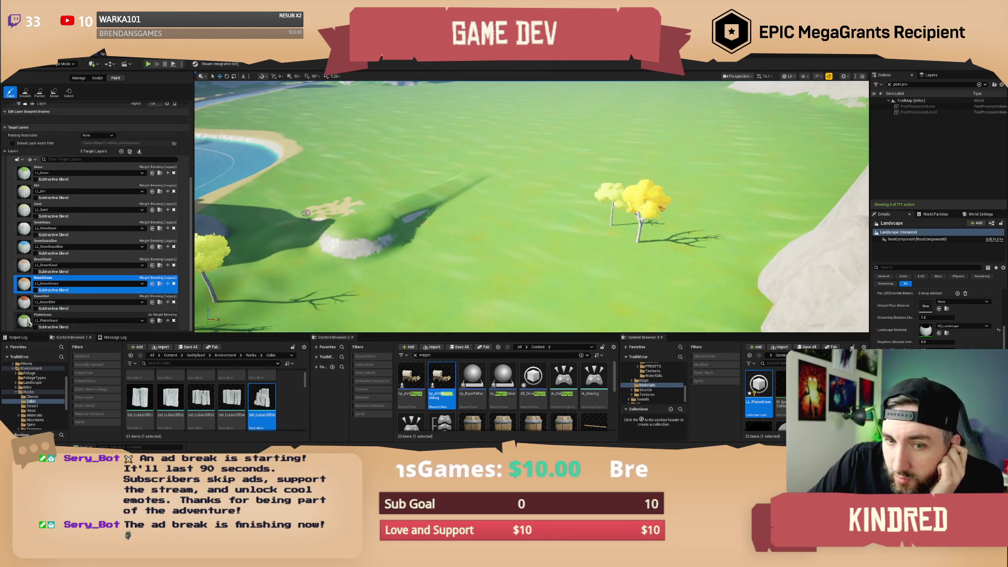
{"action": "left_click", "coordinate": [29, 321]}
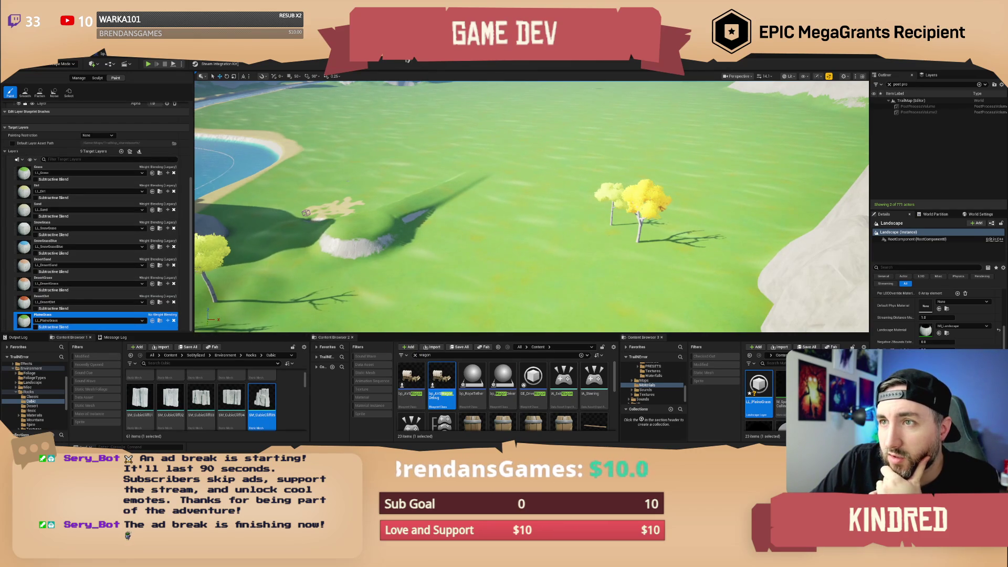
{"action": "left_click", "coordinate": [396, 59]}
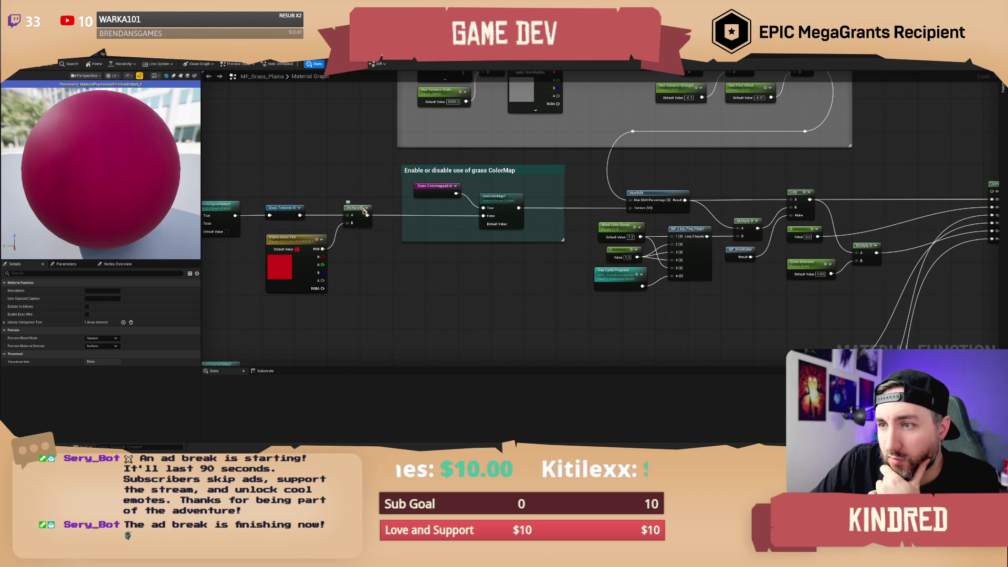
Preview the Multiply node after the colour switch on the sphere, then stop previewing.
{"action": "left_click", "coordinate": [365, 211]}
{"action": "key", "text": "space"}
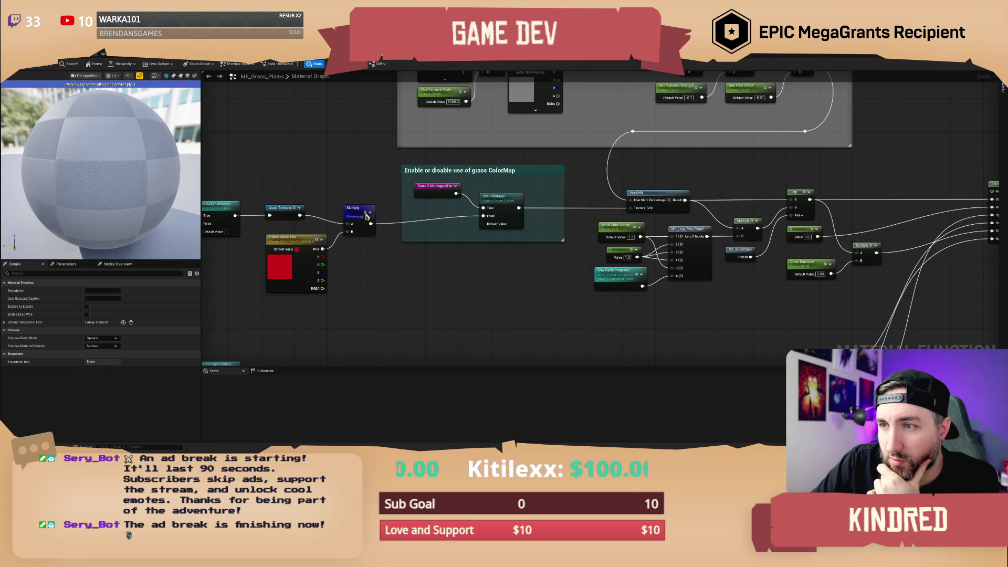
{"action": "key", "text": "space"}
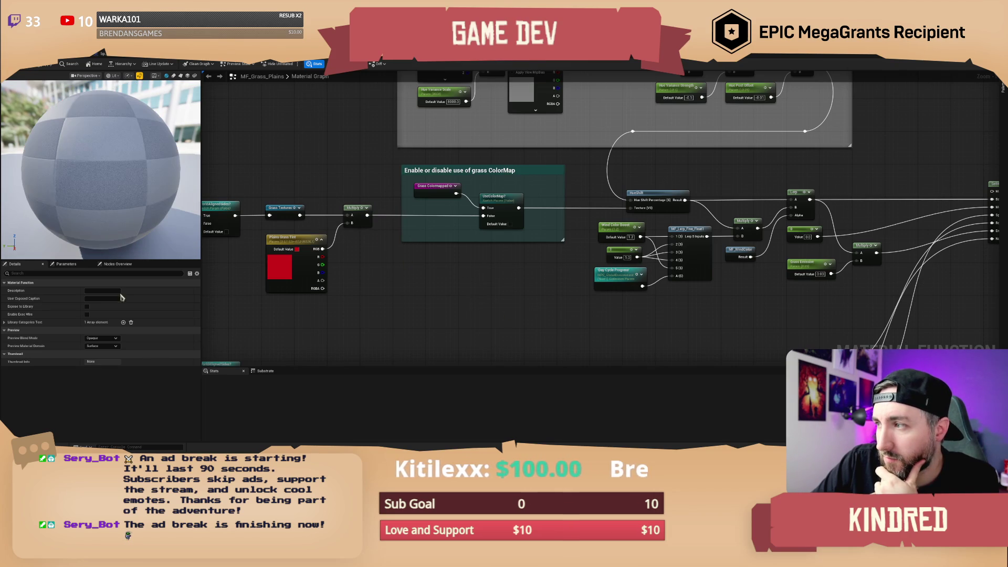
{"action": "mouse_move", "coordinate": [754, 177]}
{"action": "left_mouse_down"}
{"action": "mouse_move", "coordinate": [803, 173]}
{"action": "mouse_move", "coordinate": [659, 173]}
{"action": "mouse_move", "coordinate": [699, 178]}
{"action": "left_mouse_up"}
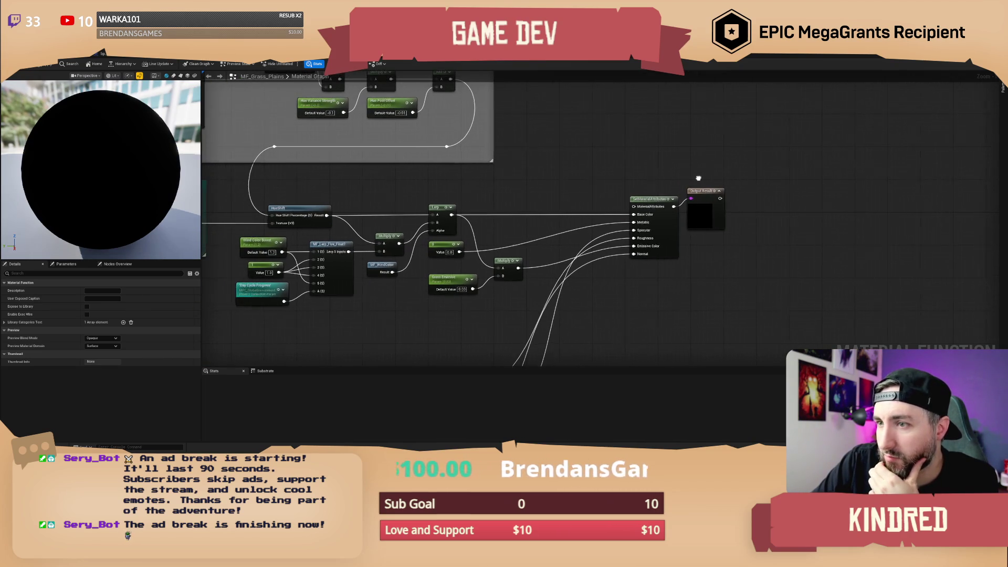
Preview the function's final Output Result, then return to its usage in M_Landscape.
{"action": "left_click", "coordinate": [308, 210]}
{"action": "mouse_move", "coordinate": [345, 177]}
{"action": "left_mouse_down"}
{"action": "mouse_move", "coordinate": [403, 273]}
{"action": "mouse_move", "coordinate": [583, 307]}
{"action": "mouse_move", "coordinate": [549, 258]}
{"action": "mouse_move", "coordinate": [292, 211]}
{"action": "left_mouse_up"}
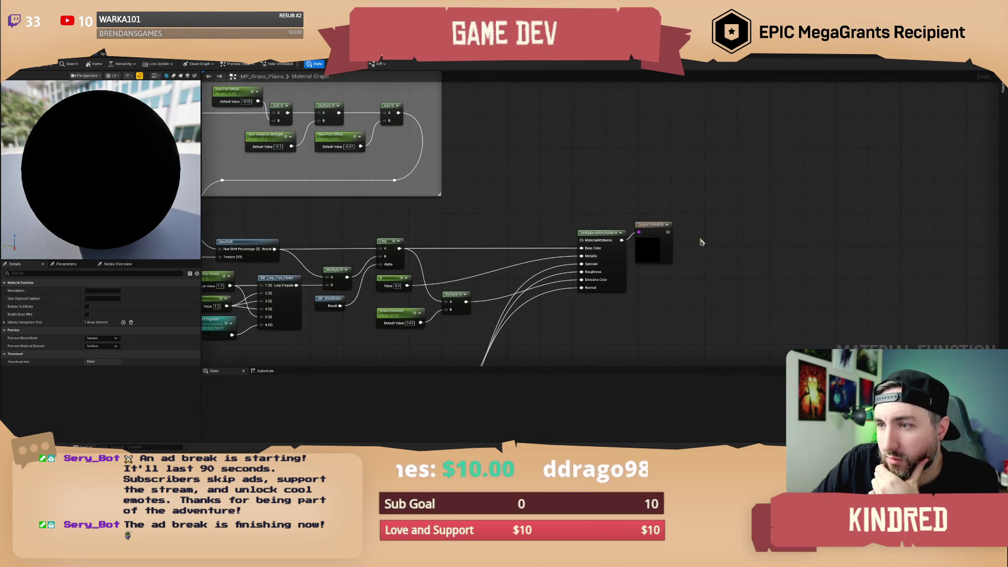
{"action": "left_click", "coordinate": [657, 224]}
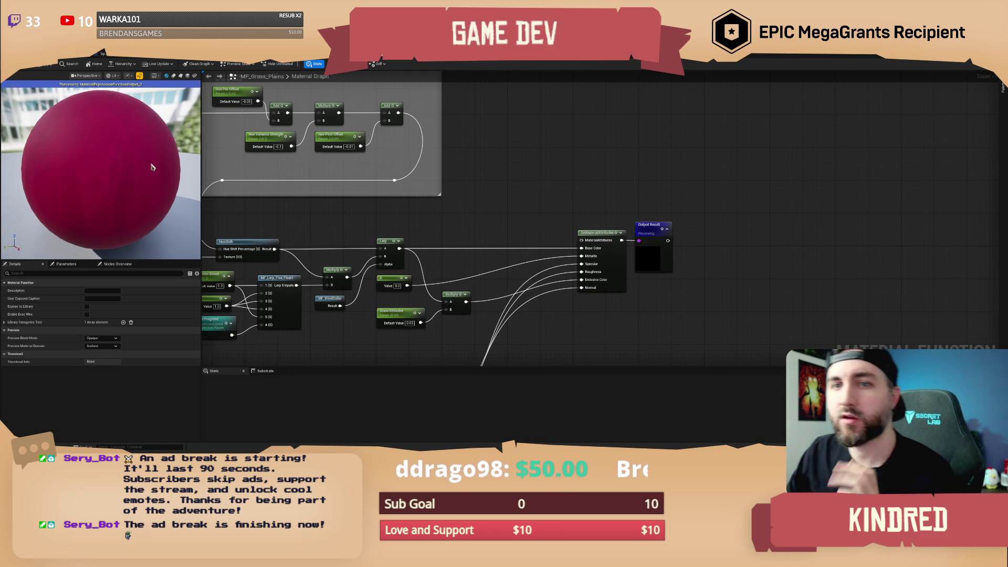
{"action": "left_click_drag", "start_coordinate": [583, 215], "coordinate": [595, 218]}
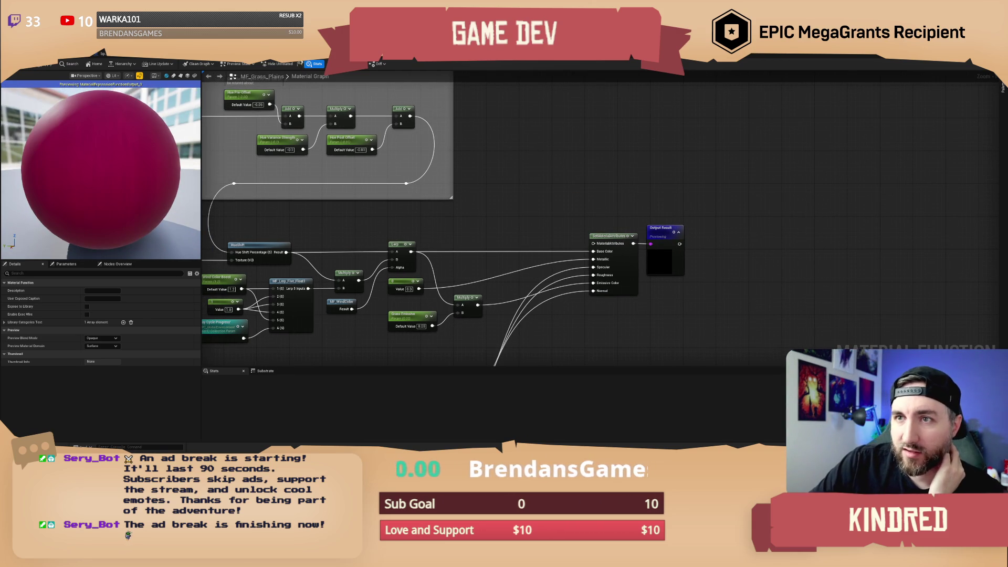
{"action": "key", "text": "alt+Left"}
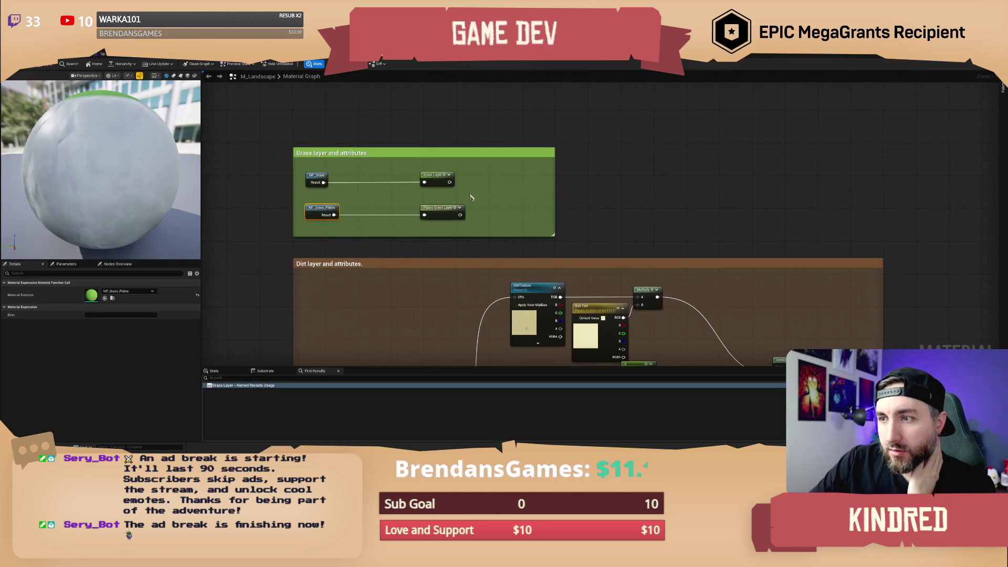
Select the Plains Grass Layer reroute and jump to where the Grass Layer is used.
{"action": "left_click", "coordinate": [441, 214]}
{"action": "left_click", "coordinate": [243, 386]}
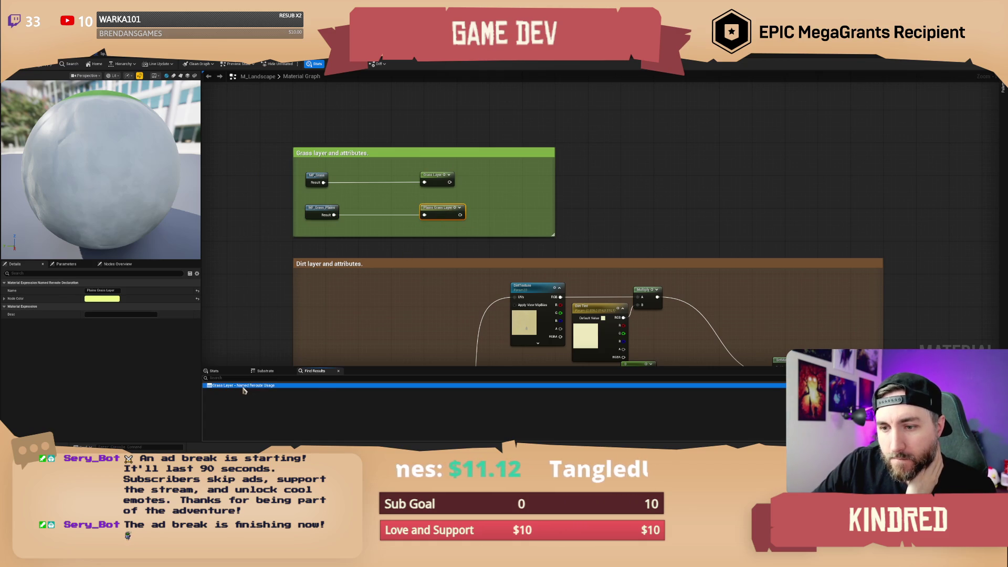
{"action": "double_click", "coordinate": [244, 386]}
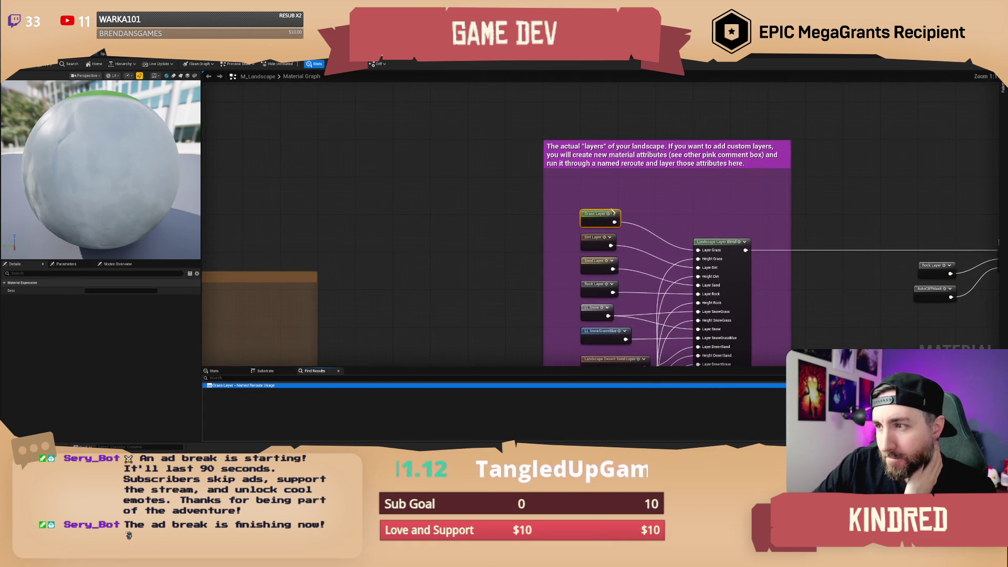
{"action": "left_click", "coordinate": [446, 232]}
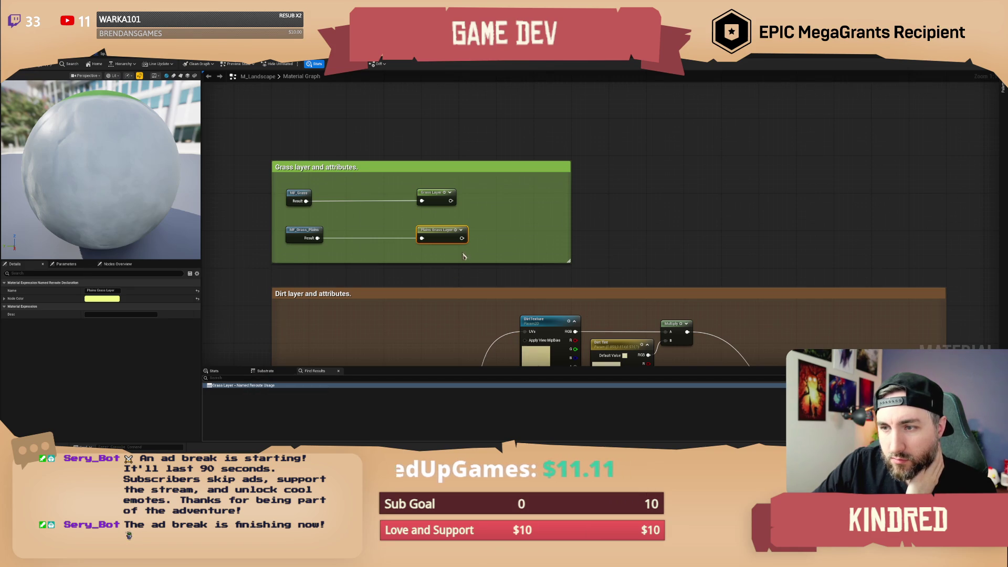
{"action": "left_click", "coordinate": [447, 238], "text": "ctrl"}
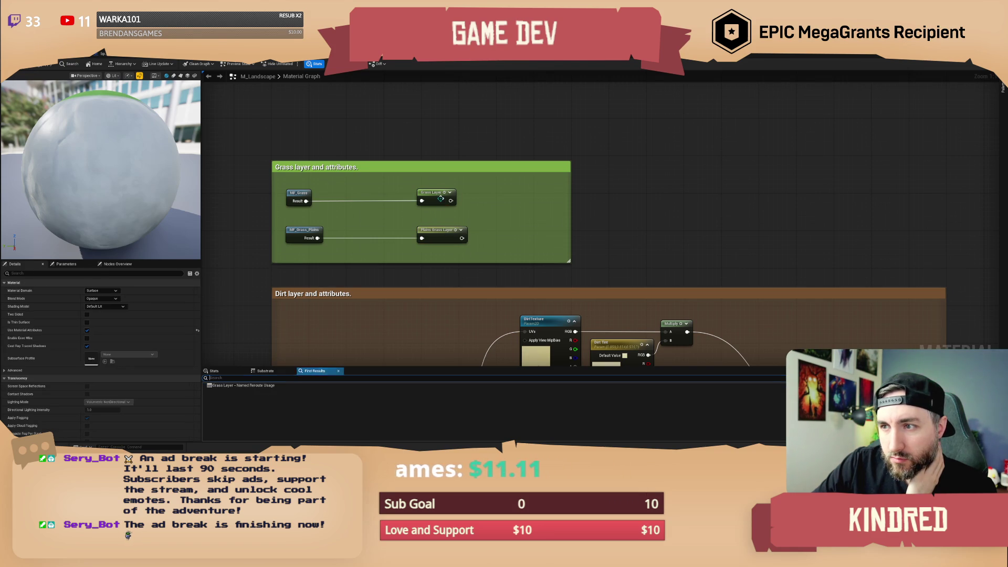
Preview the Grass Layer reroute on the sphere, then switch the preview to Plains Grass Layer.
{"action": "left_click", "coordinate": [442, 231]}
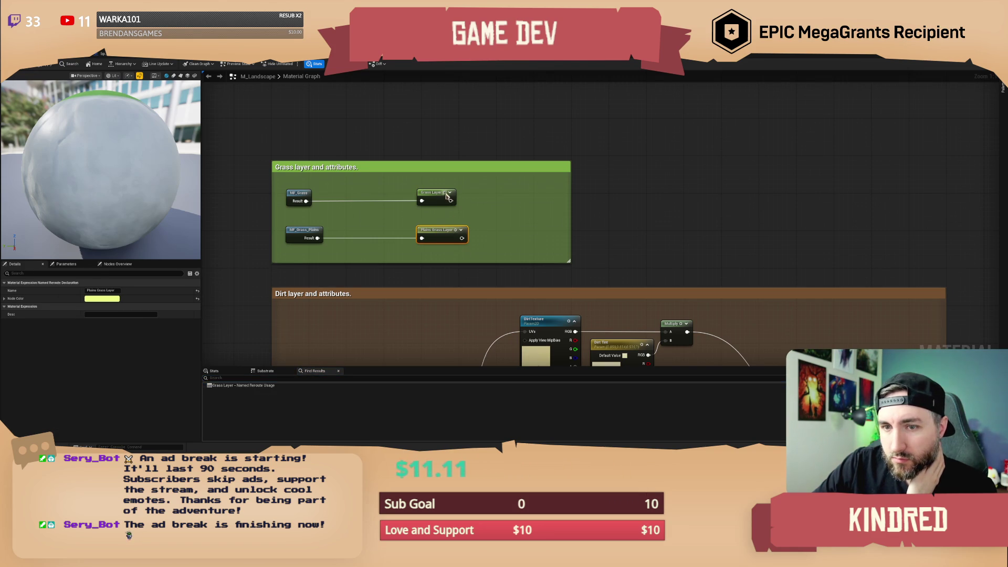
{"action": "key", "text": "space"}
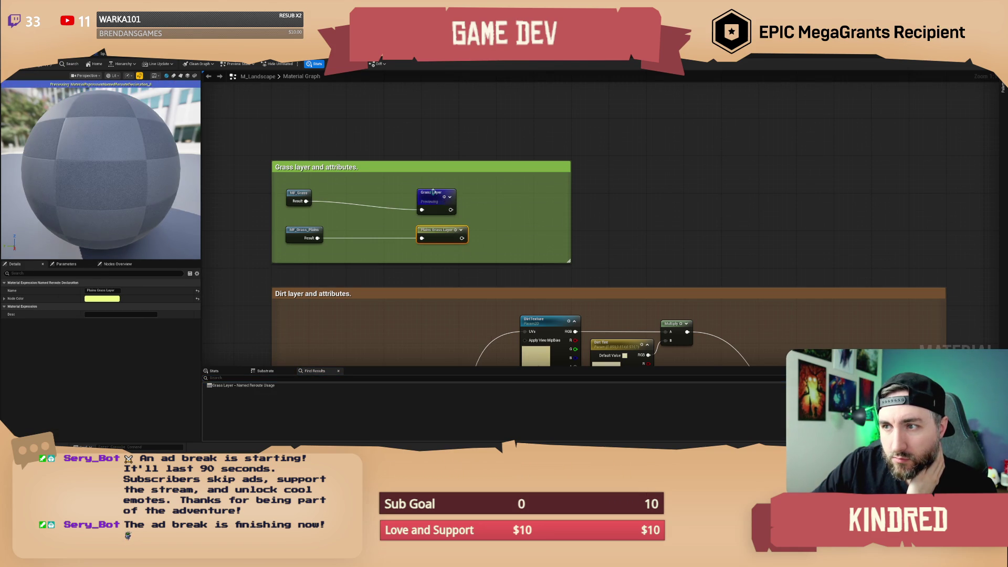
{"action": "left_click", "coordinate": [434, 192]}
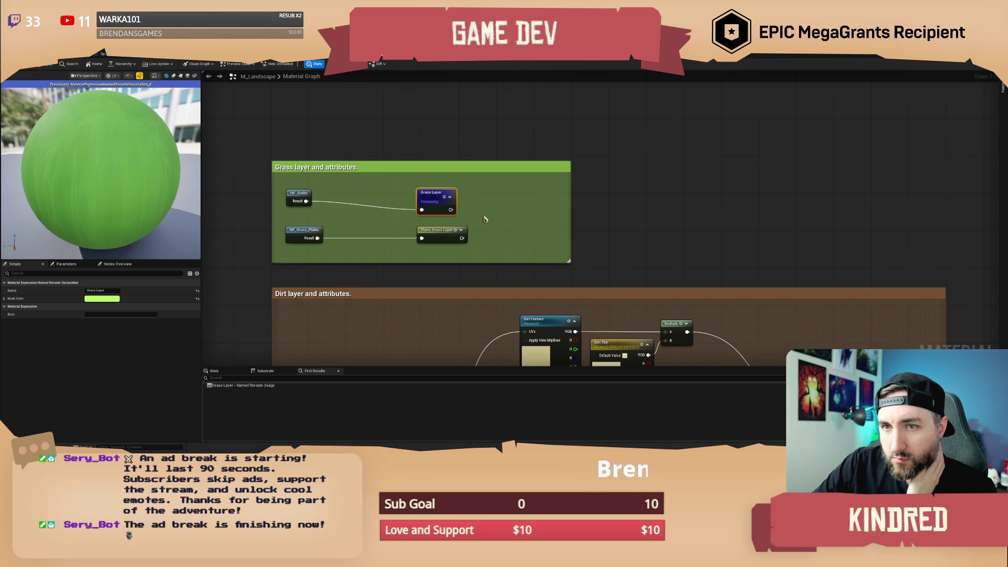
{"action": "key", "text": "space"}
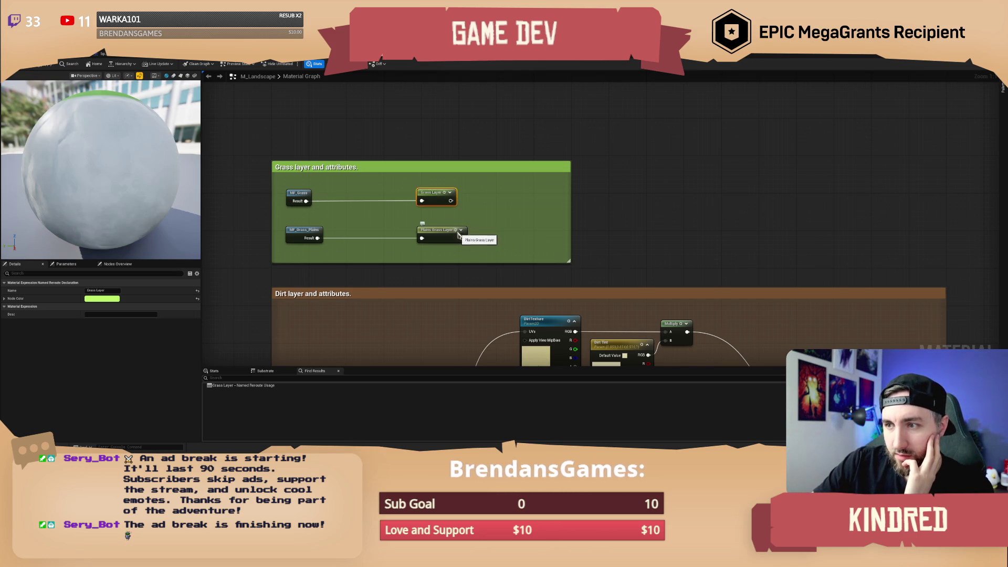
{"action": "key", "text": "space"}
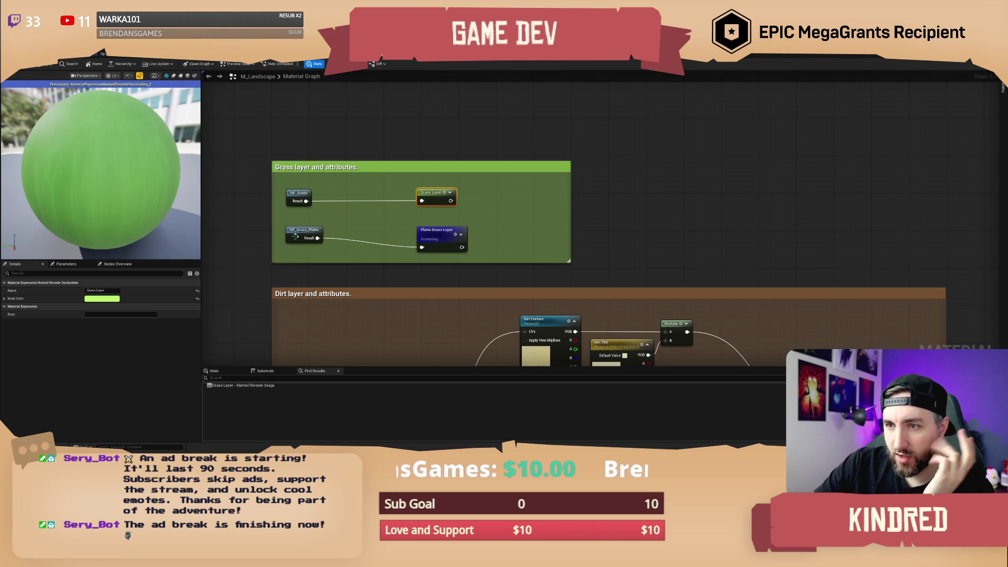
Select the MF_Grass_Plains node and open its function graph.
{"action": "left_click", "coordinate": [305, 234]}
{"action": "left_click", "coordinate": [435, 238]}
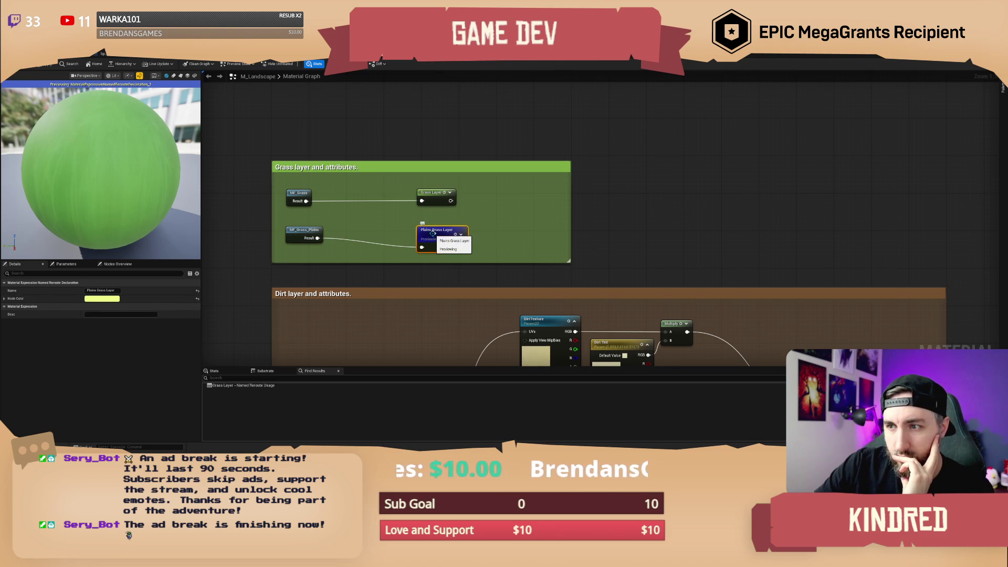
{"action": "left_click", "coordinate": [299, 235]}
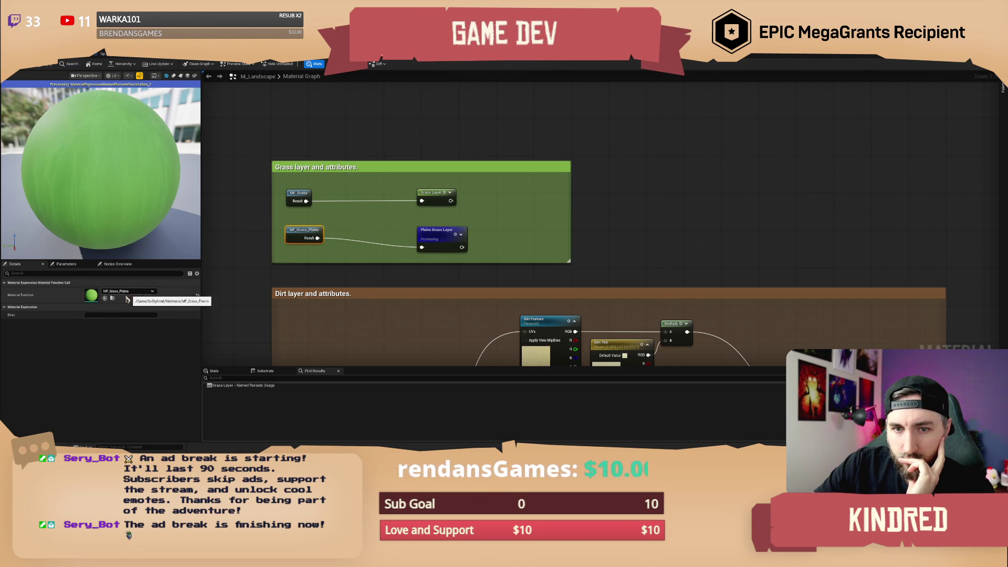
{"action": "double_click", "coordinate": [92, 296]}
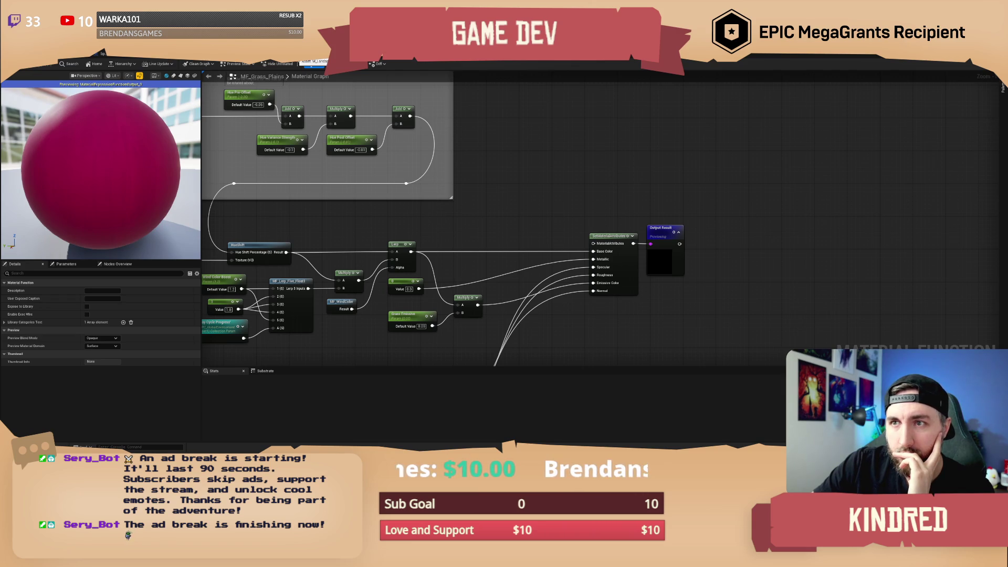
Return to M_Landscape, stop the Plains Grass Layer preview, and switch to the level editor.
{"action": "left_click", "coordinate": [313, 64]}
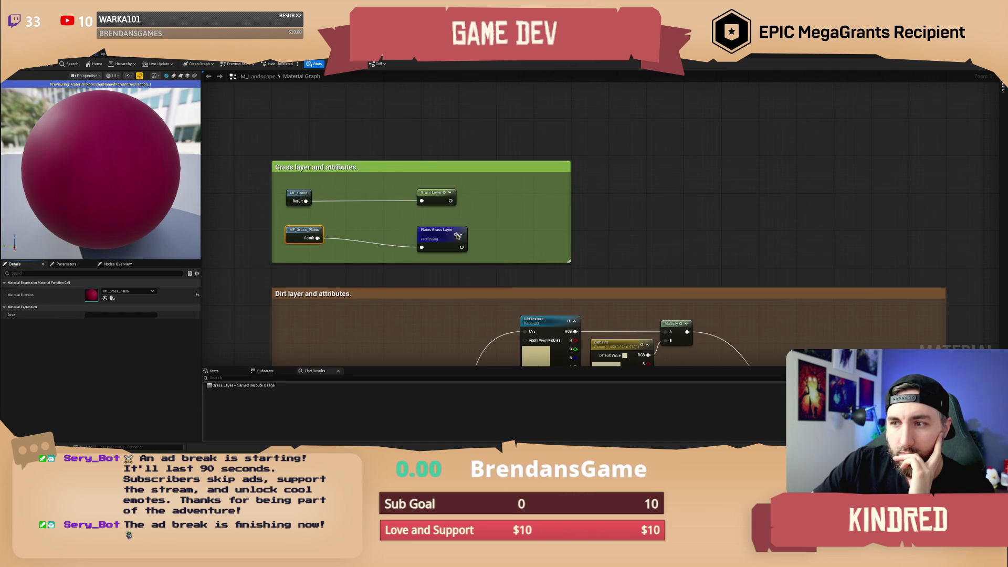
{"action": "key", "text": "space"}
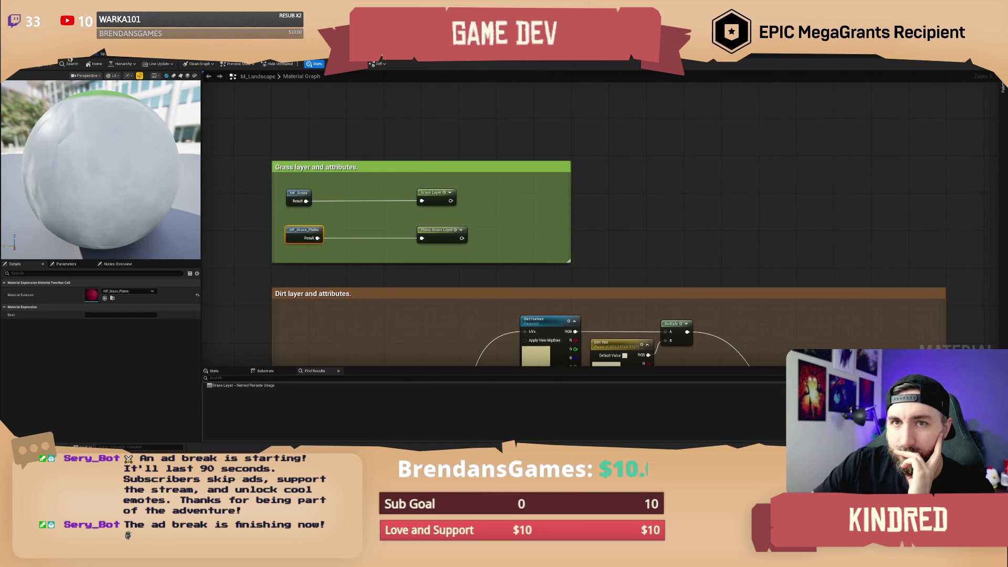
{"action": "key", "text": "ctrl+Tab"}
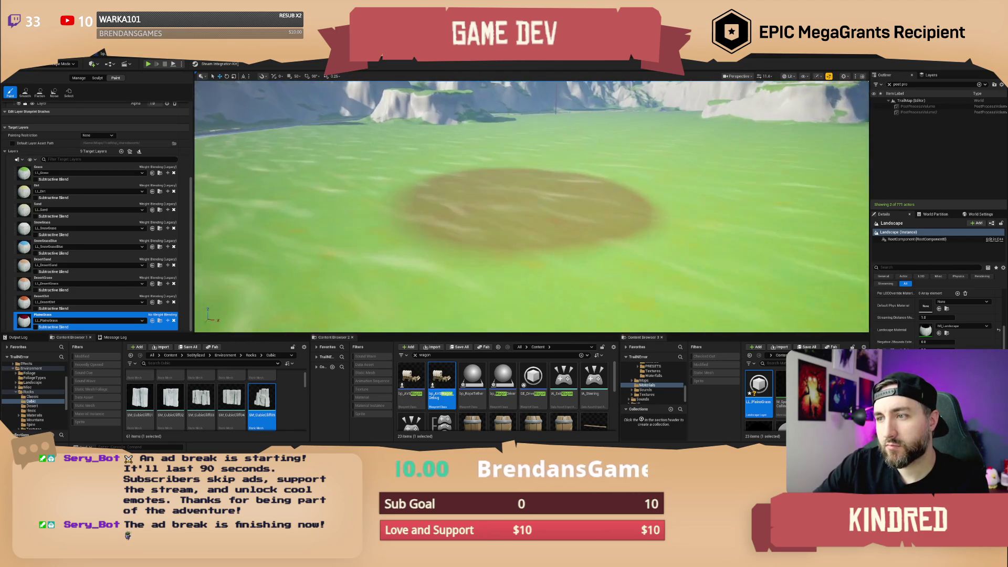
Move the camera to the brown meadow patch and brush plains grass over it.
{"action": "scroll", "coordinate": [531, 206], "scroll_direction": "up", "scroll_amount": 10}
{"action": "scroll", "coordinate": [411, 197], "scroll_direction": "down", "scroll_amount": 5}
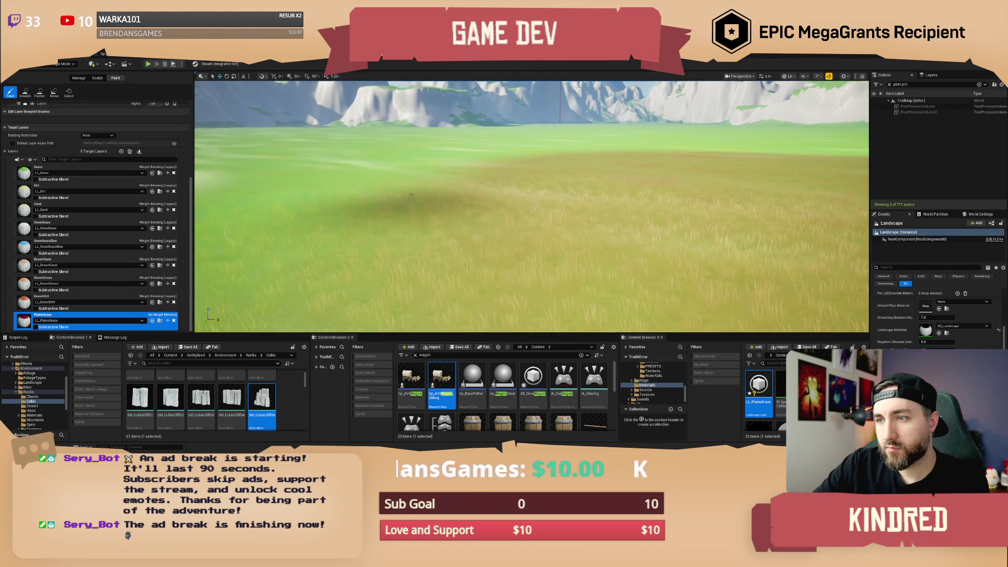
{"action": "scroll", "coordinate": [411, 196], "scroll_direction": "down", "scroll_amount": 5}
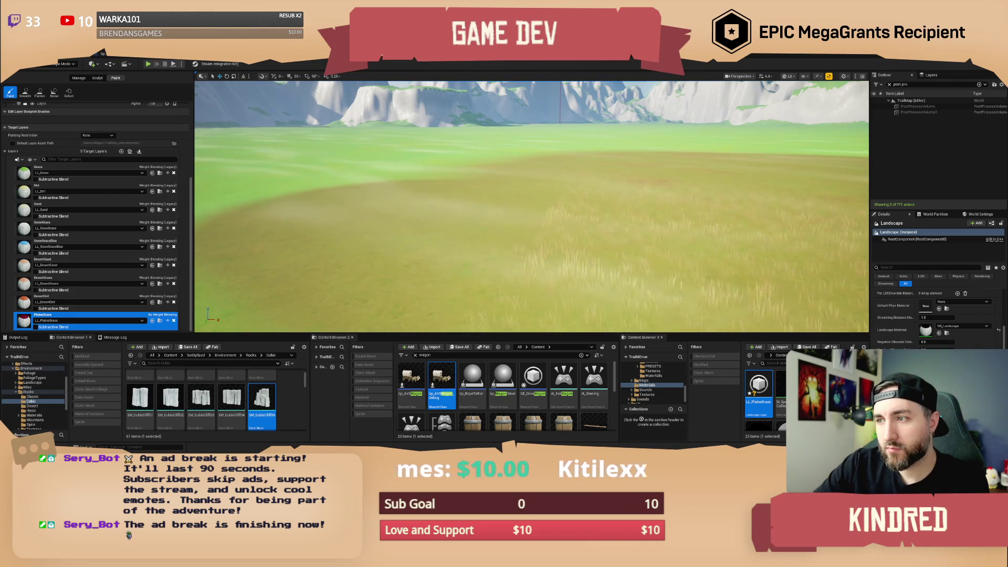
{"action": "scroll", "coordinate": [532, 206], "scroll_direction": "up", "scroll_amount": 5}
{"action": "scroll", "coordinate": [532, 206], "scroll_direction": "down", "scroll_amount": 5}
{"action": "scroll", "coordinate": [531, 206], "scroll_direction": "up", "scroll_amount": 4}
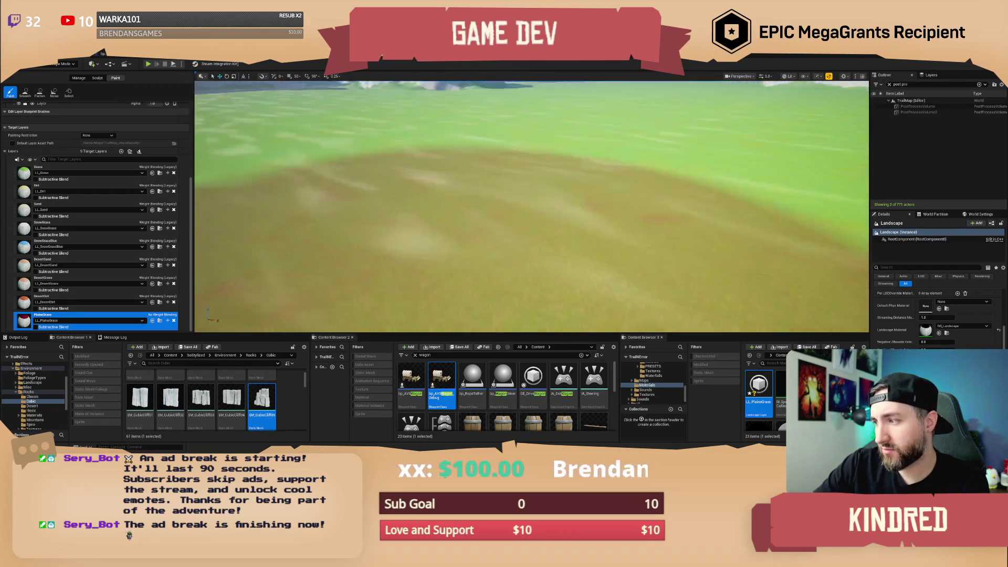
{"action": "scroll", "coordinate": [531, 206], "scroll_direction": "up", "scroll_amount": 4}
{"action": "mouse_move", "coordinate": [555, 272]}
{"action": "left_mouse_down"}
{"action": "mouse_move", "coordinate": [603, 284]}
{"action": "mouse_move", "coordinate": [535, 256]}
{"action": "mouse_move", "coordinate": [391, 297]}
{"action": "mouse_move", "coordinate": [518, 309]}
{"action": "mouse_move", "coordinate": [595, 220]}
{"action": "mouse_move", "coordinate": [588, 157]}
{"action": "mouse_move", "coordinate": [645, 231]}
{"action": "mouse_move", "coordinate": [586, 149]}
{"action": "mouse_move", "coordinate": [476, 121]}
{"action": "mouse_move", "coordinate": [338, 157]}
{"action": "mouse_move", "coordinate": [360, 139]}
{"action": "mouse_move", "coordinate": [448, 116]}
{"action": "mouse_move", "coordinate": [502, 132]}
{"action": "mouse_move", "coordinate": [346, 179]}
{"action": "mouse_move", "coordinate": [309, 210]}
{"action": "mouse_move", "coordinate": [469, 143]}
{"action": "mouse_move", "coordinate": [568, 134]}
{"action": "mouse_move", "coordinate": [399, 187]}
{"action": "mouse_move", "coordinate": [373, 221]}
{"action": "mouse_move", "coordinate": [438, 176]}
{"action": "mouse_move", "coordinate": [547, 160]}
{"action": "mouse_move", "coordinate": [575, 167]}
{"action": "mouse_move", "coordinate": [433, 202]}
{"action": "mouse_move", "coordinate": [360, 243]}
{"action": "mouse_move", "coordinate": [385, 270]}
{"action": "mouse_move", "coordinate": [482, 195]}
{"action": "mouse_move", "coordinate": [597, 180]}
{"action": "mouse_move", "coordinate": [483, 223]}
{"action": "mouse_move", "coordinate": [442, 262]}
{"action": "mouse_move", "coordinate": [586, 203]}
{"action": "mouse_move", "coordinate": [492, 243]}
{"action": "left_mouse_up"}
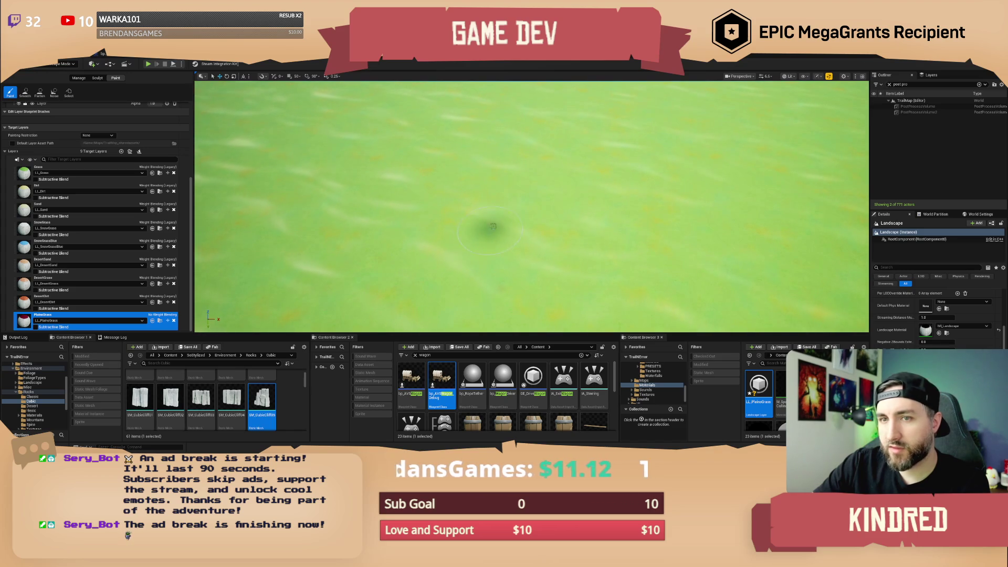
Inspect the Paint edit layer's details and toggle its visibility off and back on.
{"action": "scroll", "coordinate": [100, 241], "scroll_direction": "up", "scroll_amount": 5}
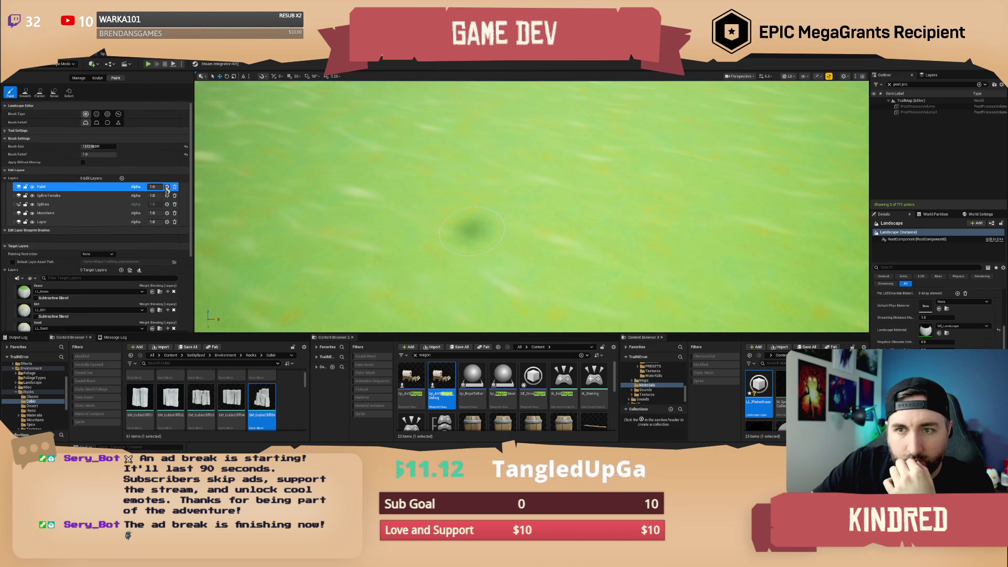
{"action": "left_click", "coordinate": [166, 187]}
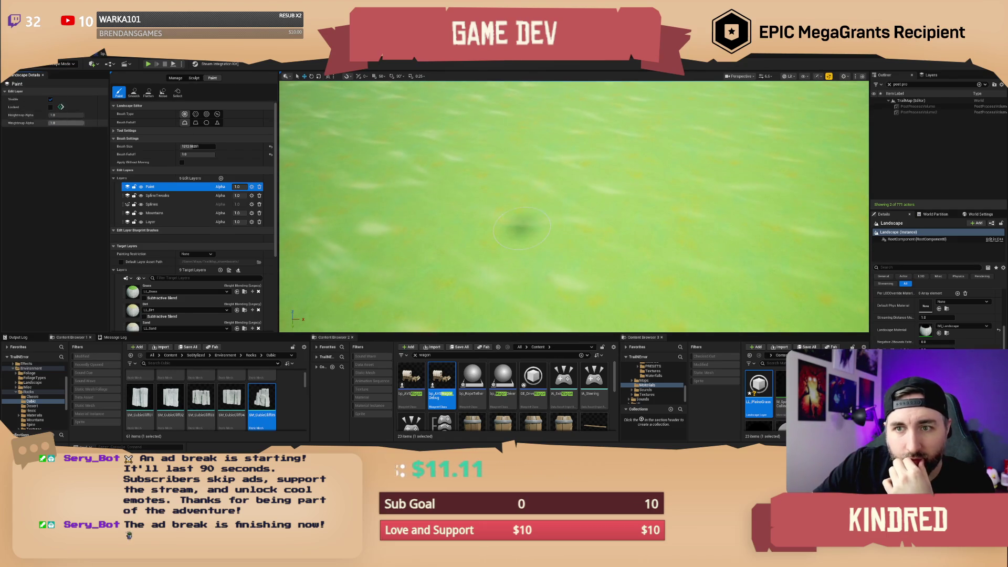
{"action": "left_click", "coordinate": [43, 76]}
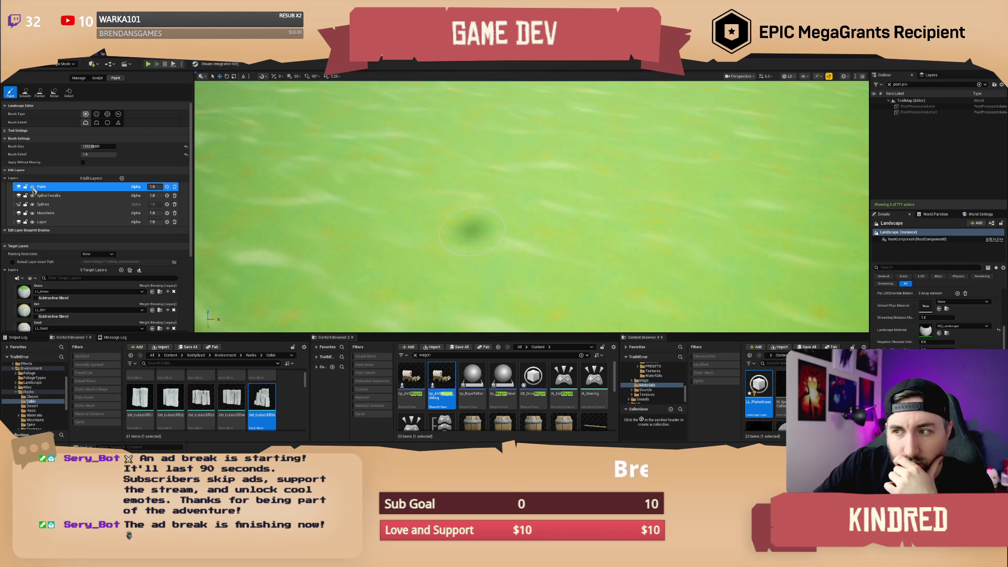
{"action": "left_click", "coordinate": [32, 187]}
{"action": "left_click", "coordinate": [32, 187]}
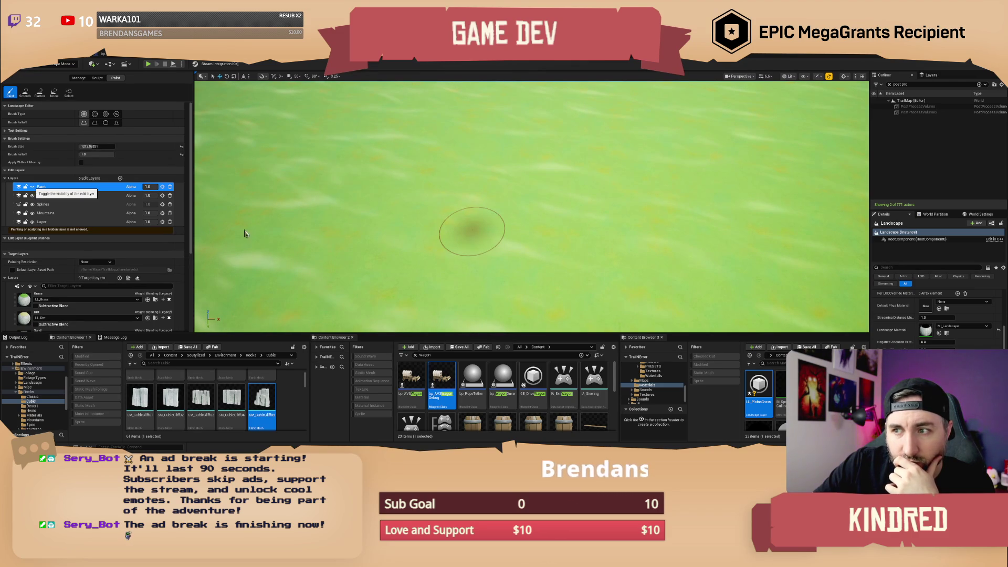
Select the PlainsGrass target layer and paint a large patch near the view centre.
{"action": "scroll", "coordinate": [111, 306], "scroll_direction": "down", "scroll_amount": 5}
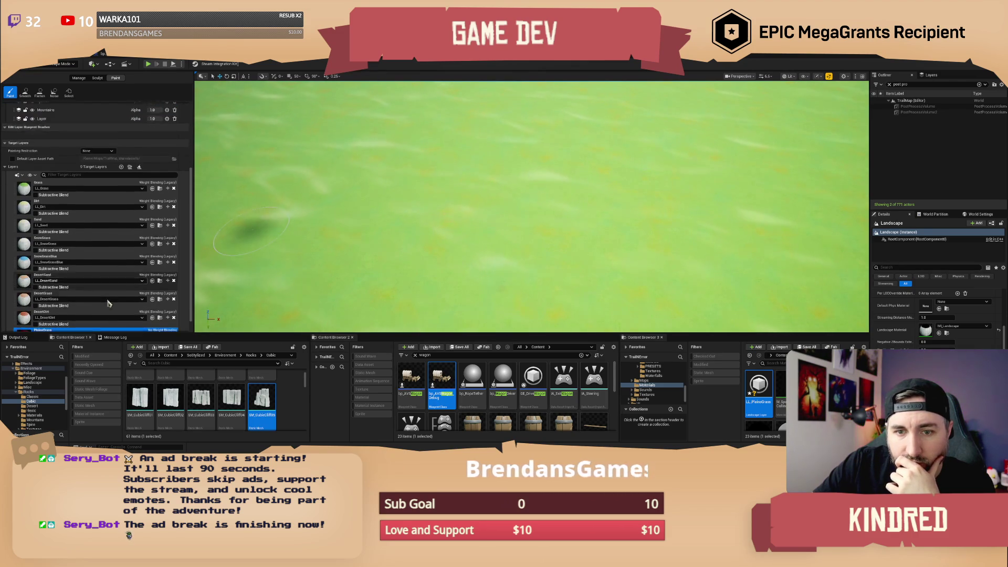
{"action": "left_click", "coordinate": [46, 319]}
{"action": "mouse_move", "coordinate": [430, 246]}
{"action": "left_mouse_down"}
{"action": "mouse_move", "coordinate": [441, 216]}
{"action": "mouse_move", "coordinate": [420, 219]}
{"action": "mouse_move", "coordinate": [491, 231]}
{"action": "mouse_move", "coordinate": [520, 211]}
{"action": "mouse_move", "coordinate": [436, 234]}
{"action": "mouse_move", "coordinate": [527, 244]}
{"action": "left_mouse_up"}
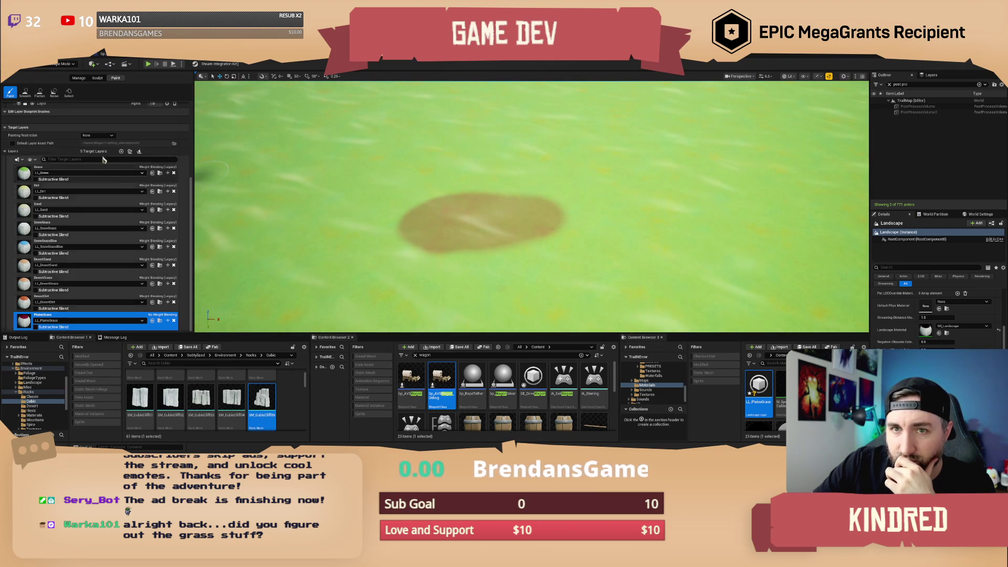
Switch to edit layer 'Layer' and the Grass target, then extend the patch around its edges.
{"action": "scroll", "coordinate": [82, 143], "scroll_direction": "up", "scroll_amount": 2}
{"action": "left_click", "coordinate": [64, 140]}
{"action": "mouse_move", "coordinate": [498, 168]}
{"action": "left_mouse_down"}
{"action": "mouse_move", "coordinate": [423, 190]}
{"action": "mouse_move", "coordinate": [530, 179]}
{"action": "left_mouse_up"}
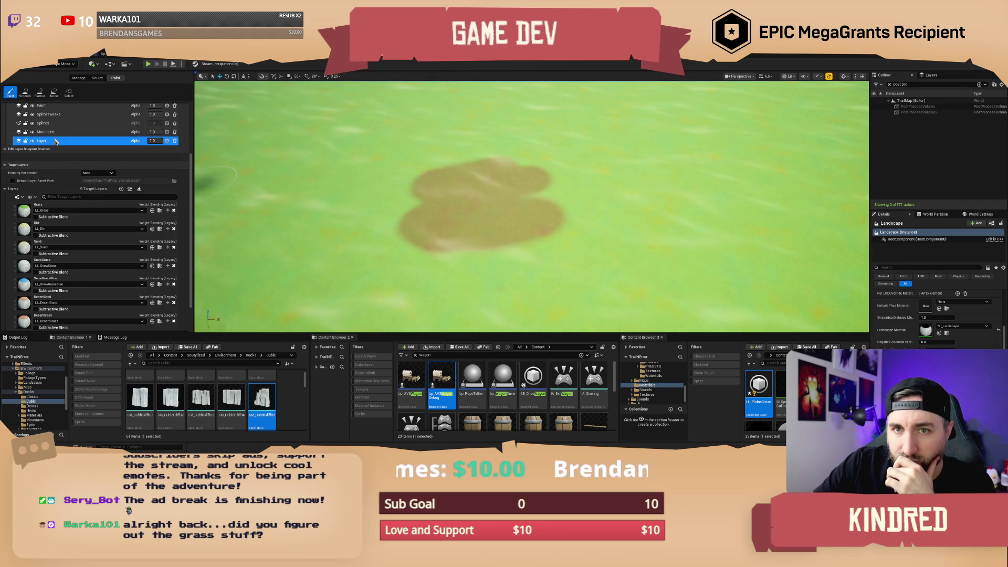
{"action": "left_click", "coordinate": [38, 217]}
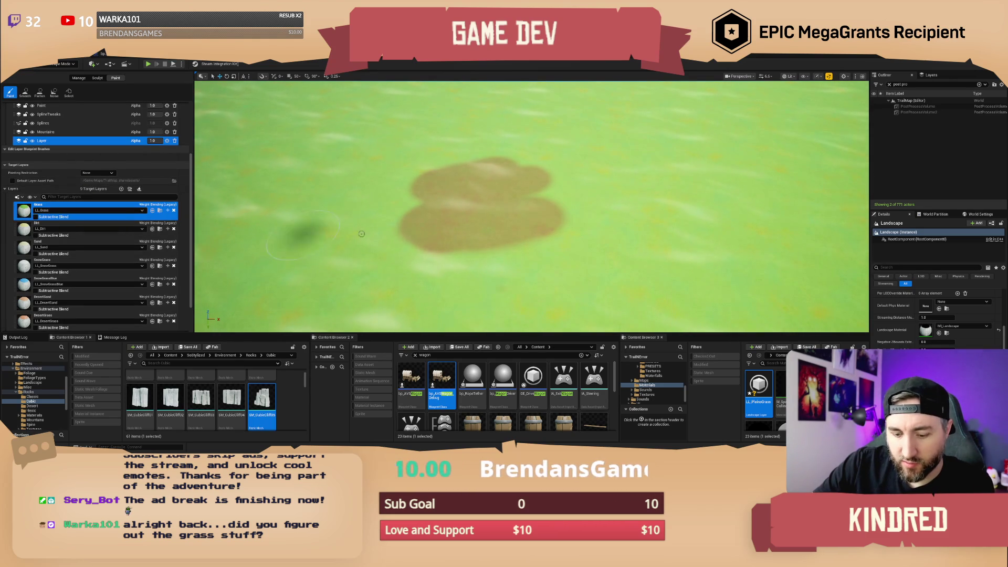
{"action": "mouse_move", "coordinate": [472, 225]}
{"action": "left_mouse_down"}
{"action": "mouse_move", "coordinate": [549, 220]}
{"action": "mouse_move", "coordinate": [440, 170]}
{"action": "mouse_move", "coordinate": [557, 221]}
{"action": "mouse_move", "coordinate": [546, 257]}
{"action": "mouse_move", "coordinate": [394, 216]}
{"action": "left_mouse_up"}
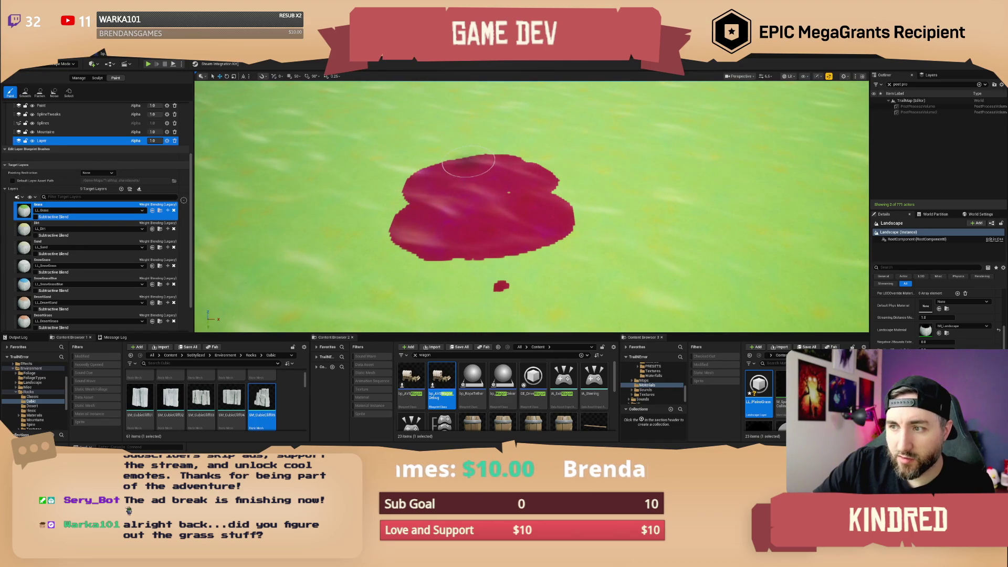
Select the Paint edit layer and paint a round Grass spot in the patch centre.
{"action": "scroll", "coordinate": [47, 120], "scroll_direction": "up", "scroll_amount": 1}
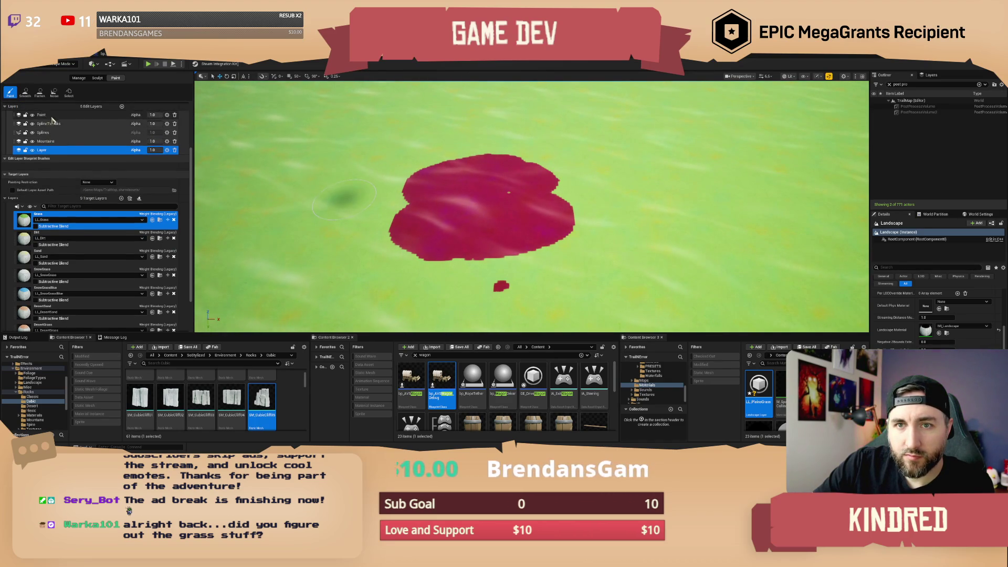
{"action": "left_click", "coordinate": [47, 116]}
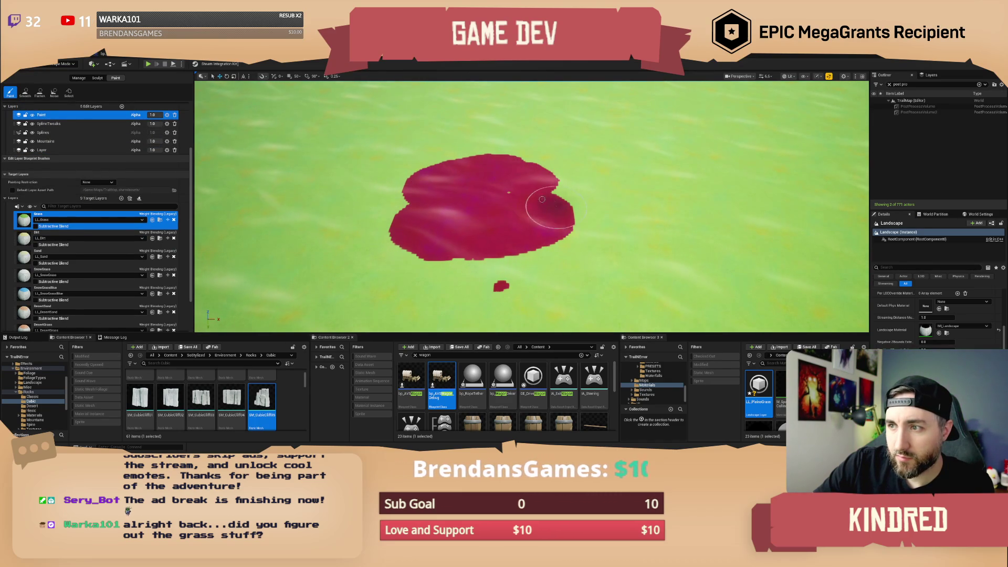
{"action": "left_click", "coordinate": [488, 217]}
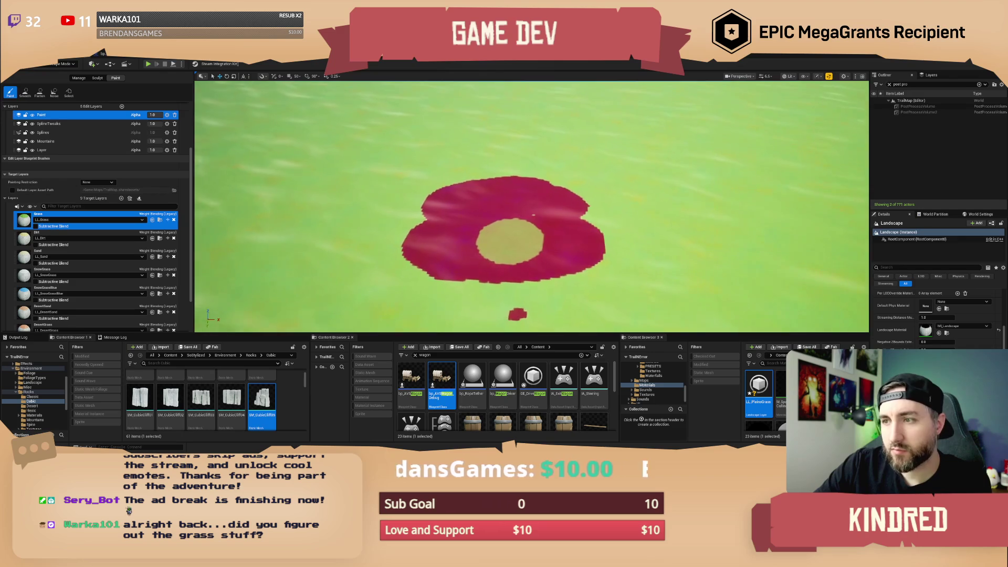
Look around the painted patch, then open the M_Landscape material graph at its grass section.
{"action": "scroll", "coordinate": [488, 217], "scroll_direction": "up", "scroll_amount": 5}
{"action": "scroll", "coordinate": [532, 206], "scroll_direction": "down", "scroll_amount": 5}
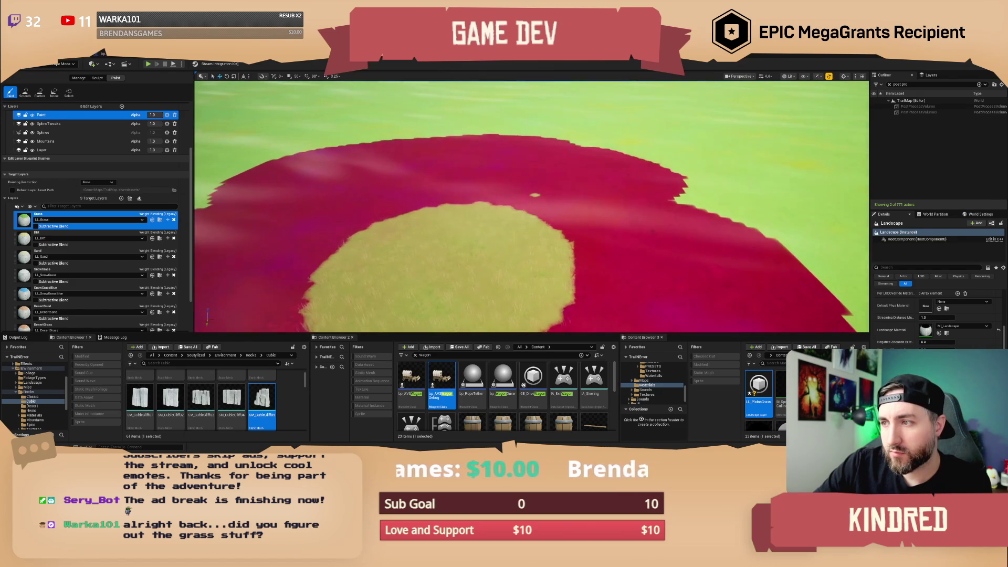
{"action": "scroll", "coordinate": [565, 219], "scroll_direction": "up", "scroll_amount": 5}
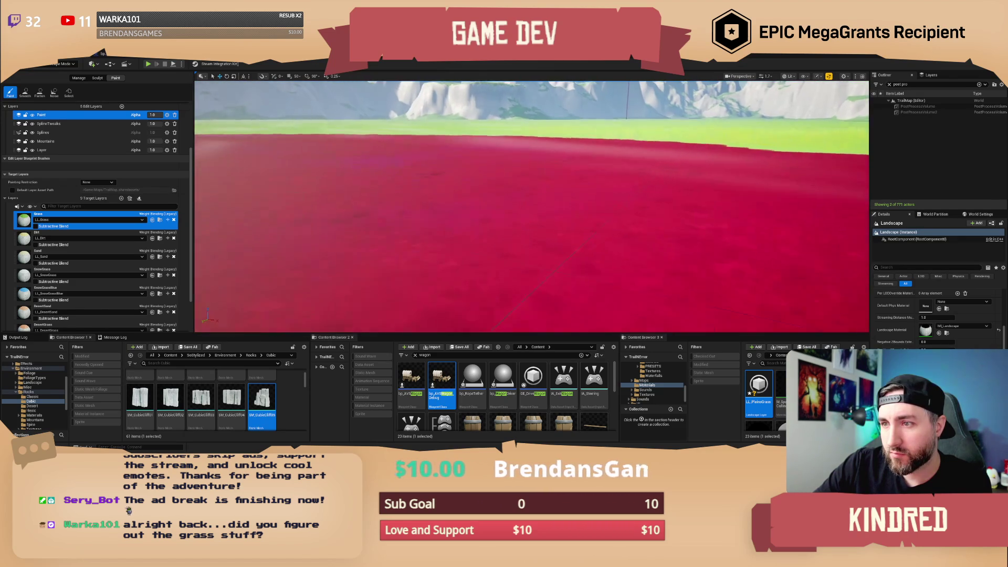
{"action": "scroll", "coordinate": [565, 218], "scroll_direction": "up", "scroll_amount": 2}
{"action": "scroll", "coordinate": [532, 207], "scroll_direction": "down", "scroll_amount": 4}
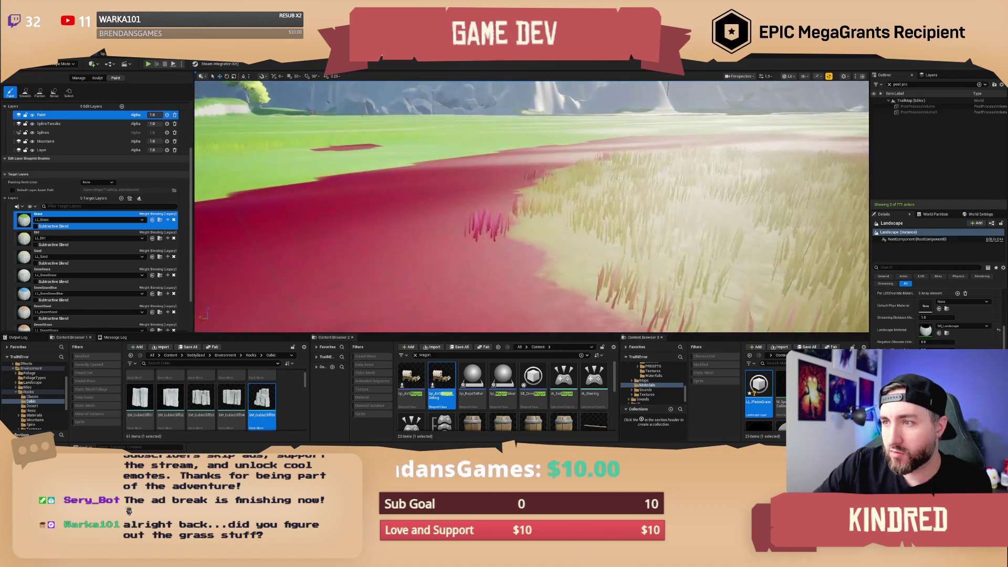
{"action": "scroll", "coordinate": [531, 207], "scroll_direction": "up", "scroll_amount": 3}
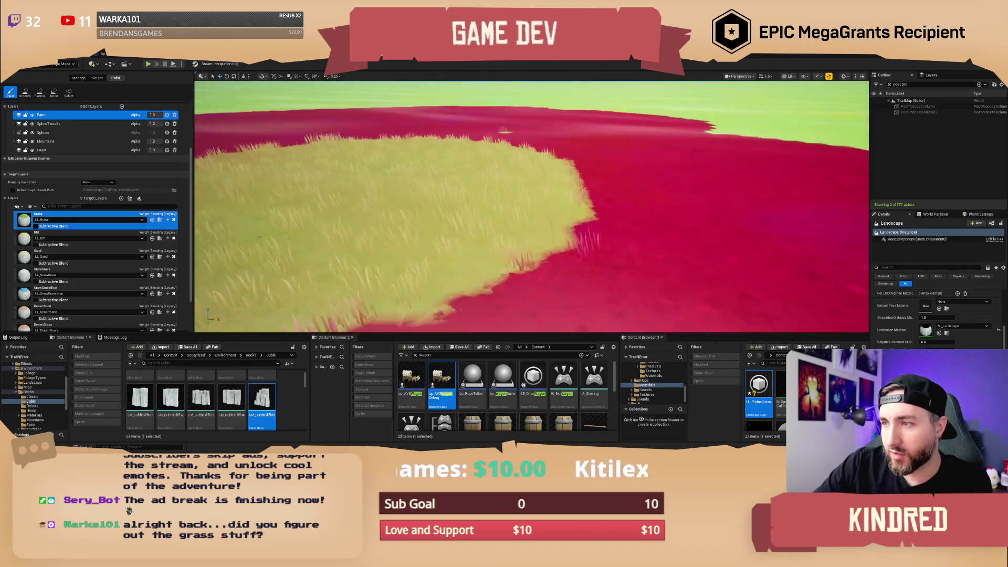
{"action": "scroll", "coordinate": [532, 207], "scroll_direction": "up", "scroll_amount": 2}
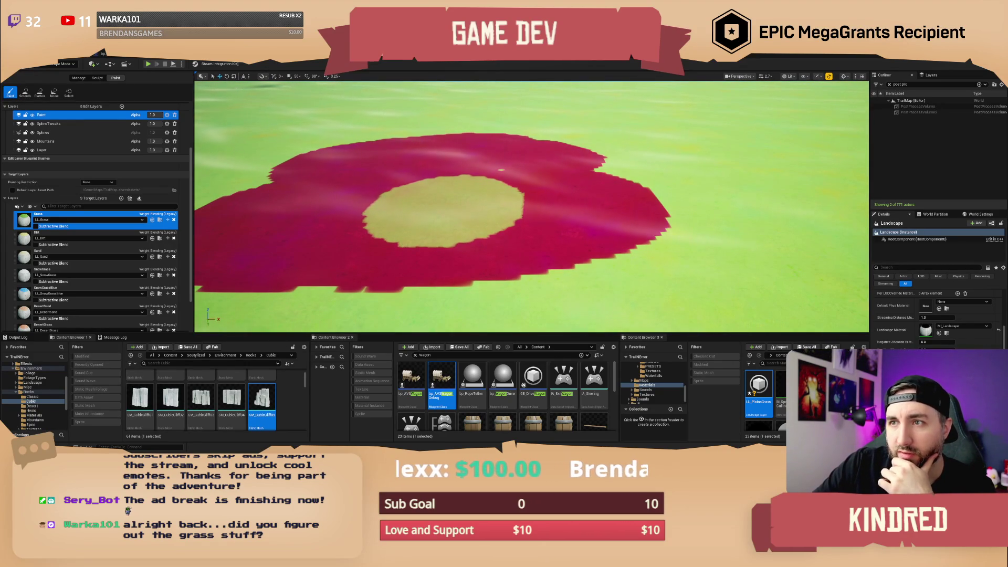
{"action": "left_click", "coordinate": [302, 63]}
{"action": "mouse_move", "coordinate": [587, 204]}
{"action": "left_mouse_down"}
{"action": "mouse_move", "coordinate": [617, 214]}
{"action": "mouse_move", "coordinate": [563, 172]}
{"action": "left_mouse_up"}
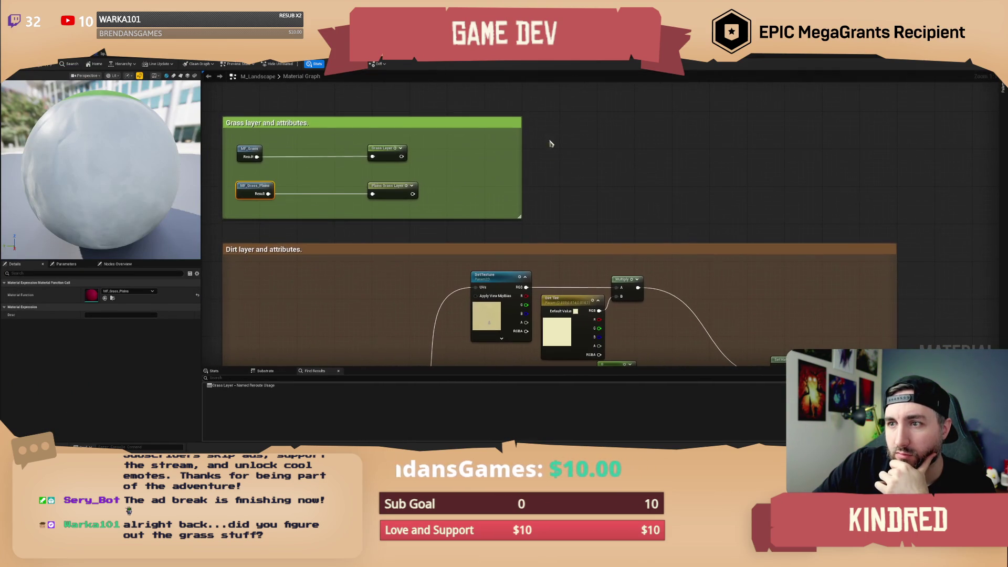
Select the Landscape Layer Blend node and begin naming its new None entry at Index[11].
{"action": "scroll", "coordinate": [508, 200], "scroll_direction": "down", "scroll_amount": 3}
{"action": "scroll", "coordinate": [502, 186], "scroll_direction": "down", "scroll_amount": 2}
{"action": "scroll", "coordinate": [536, 214], "scroll_direction": "up", "scroll_amount": 4}
{"action": "mouse_move", "coordinate": [536, 213]}
{"action": "left_mouse_down"}
{"action": "mouse_move", "coordinate": [507, 282]}
{"action": "mouse_move", "coordinate": [507, 310]}
{"action": "left_mouse_up"}
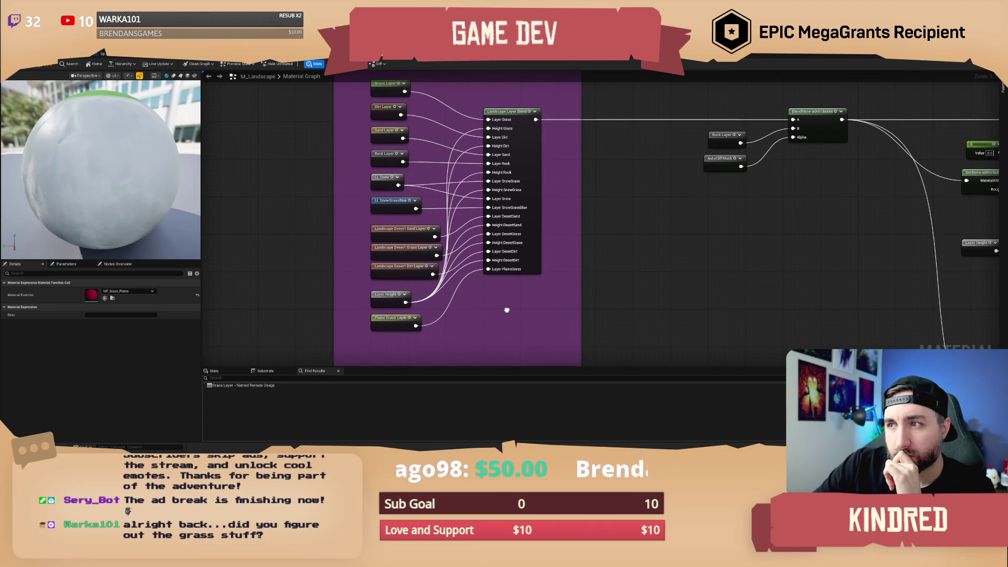
{"action": "left_click_drag", "start_coordinate": [507, 310], "coordinate": [507, 314]}
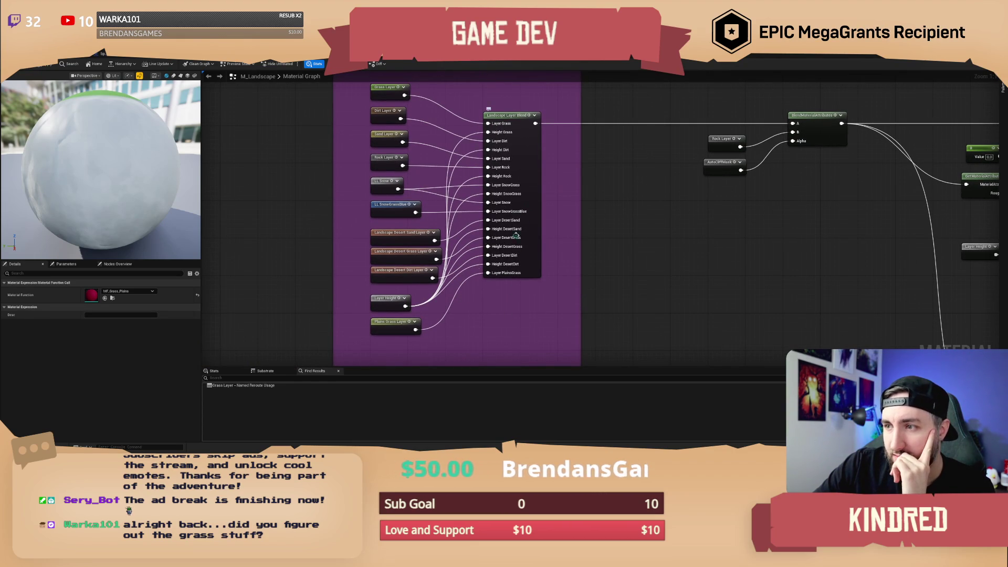
{"action": "left_click", "coordinate": [398, 301]}
{"action": "left_click_drag", "start_coordinate": [528, 270], "coordinate": [525, 276]}
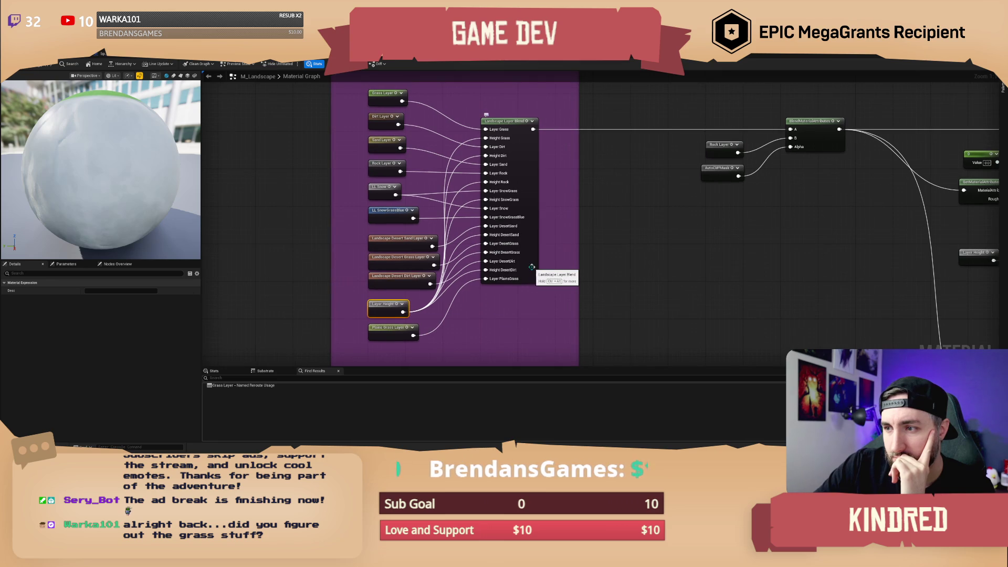
{"action": "left_click", "coordinate": [532, 267]}
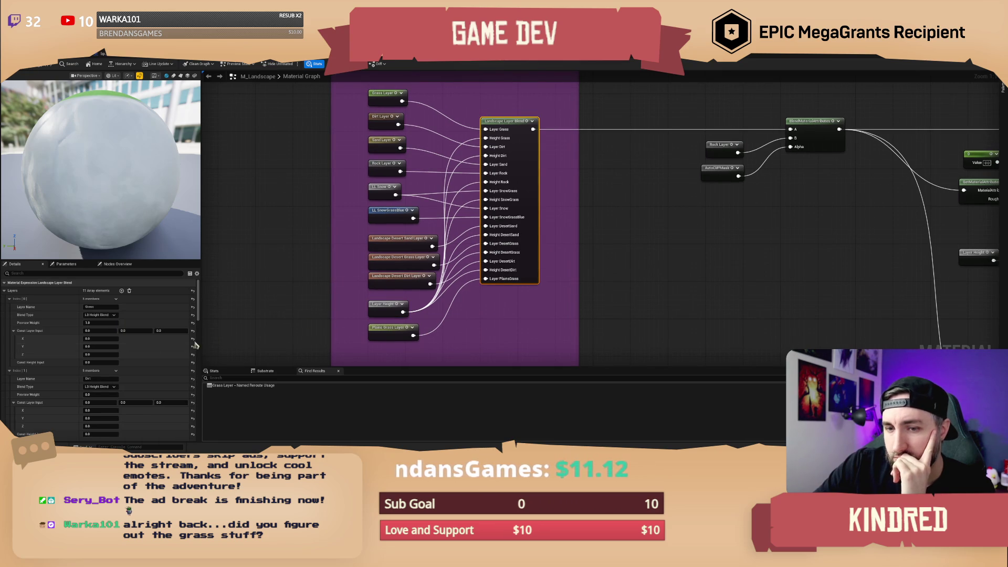
{"action": "scroll", "coordinate": [134, 341], "scroll_direction": "down", "scroll_amount": 10}
{"action": "scroll", "coordinate": [128, 374], "scroll_direction": "down", "scroll_amount": 10}
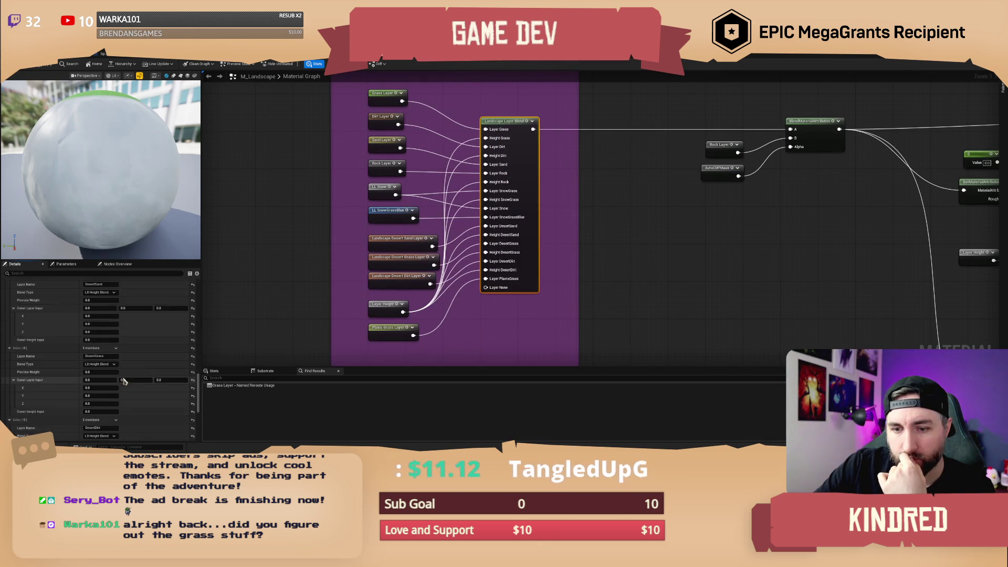
{"action": "left_click", "coordinate": [106, 390]}
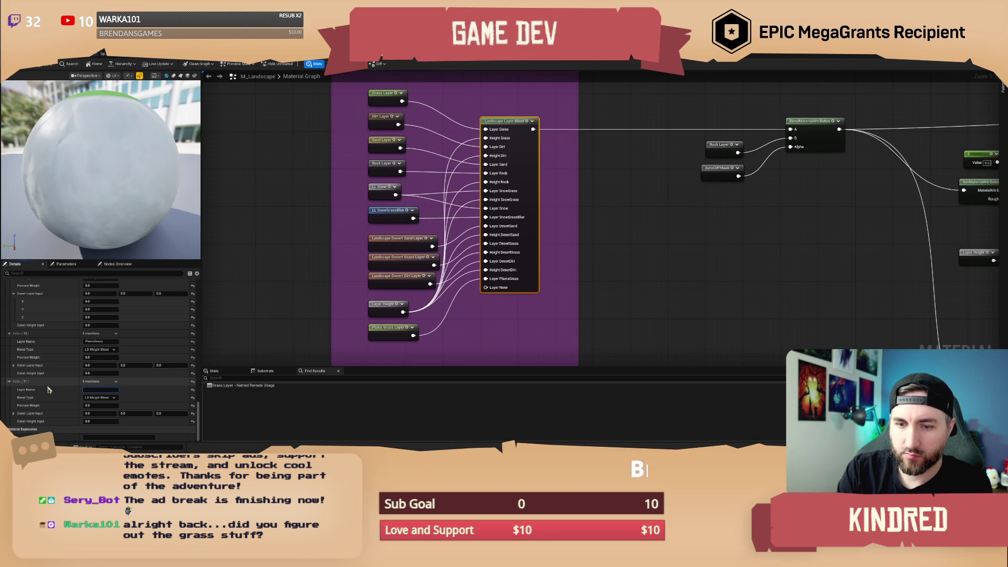
Name the new layer entry PlainsGrass and look over its blend type options.
{"action": "key", "text": "Return"}
{"action": "left_click", "coordinate": [100, 397]}
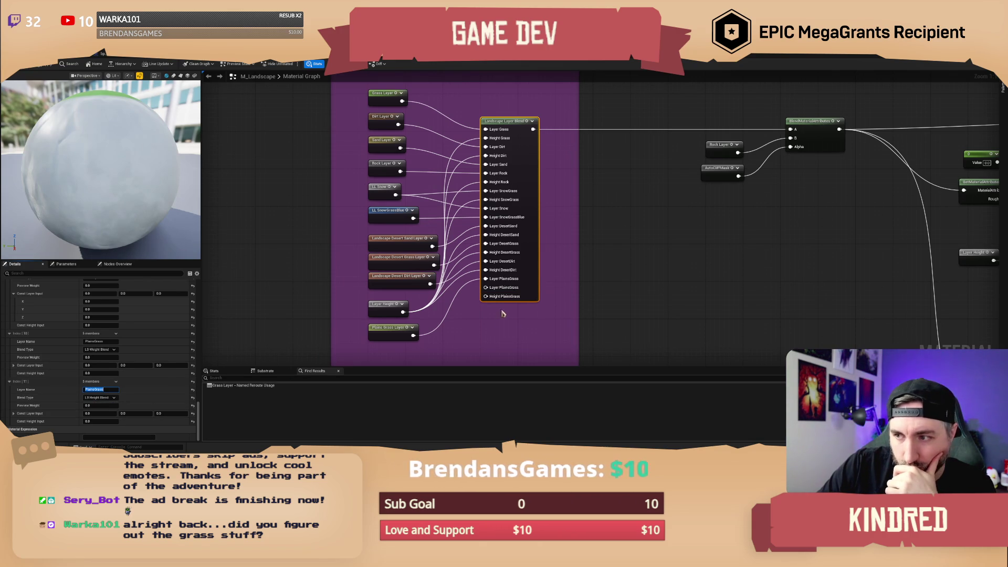
{"action": "scroll", "coordinate": [140, 343], "scroll_direction": "up", "scroll_amount": 1}
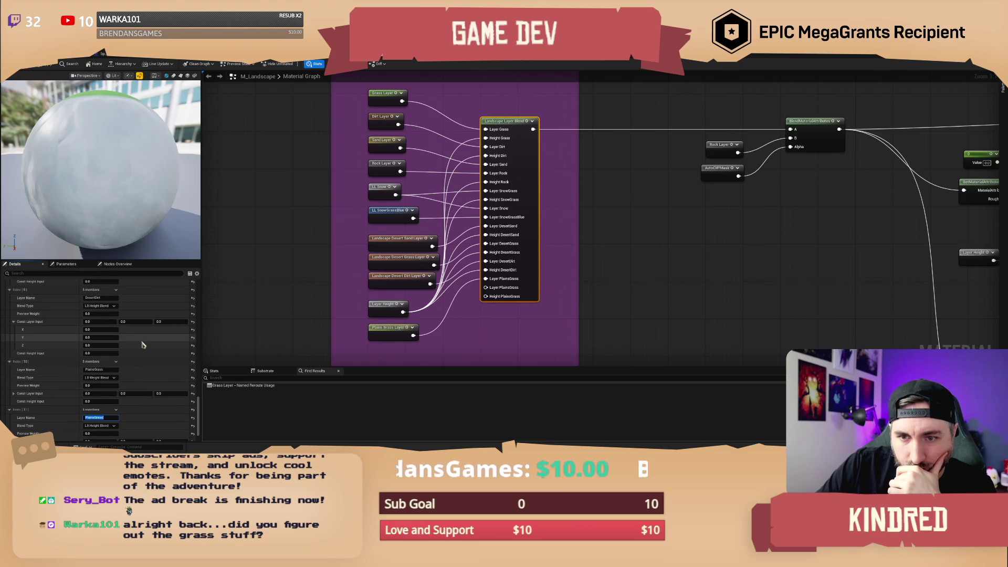
{"action": "scroll", "coordinate": [142, 345], "scroll_direction": "up", "scroll_amount": 1}
{"action": "scroll", "coordinate": [145, 343], "scroll_direction": "down", "scroll_amount": 2}
{"action": "scroll", "coordinate": [146, 343], "scroll_direction": "up", "scroll_amount": 1}
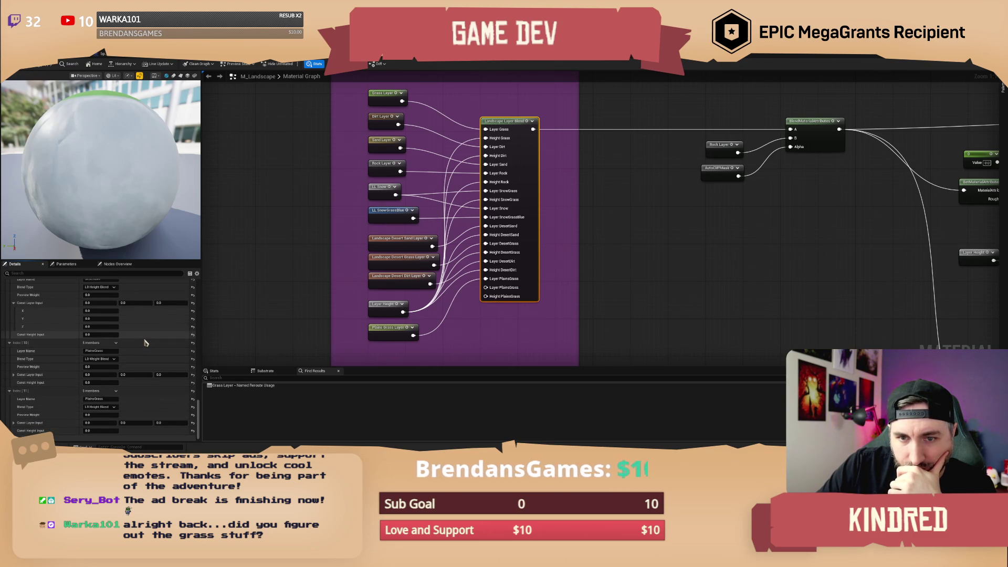
{"action": "scroll", "coordinate": [145, 343], "scroll_direction": "down", "scroll_amount": 1}
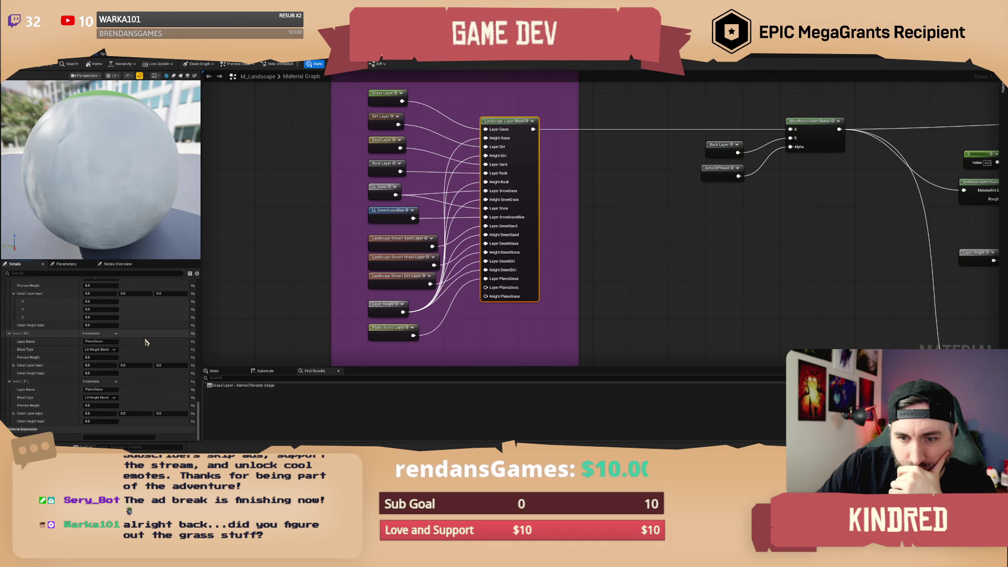
Reselect the Landscape Layer Blend node and keep LB Weight Blend as the new entry's blend type.
{"action": "left_click", "coordinate": [611, 304]}
{"action": "left_click_drag", "start_coordinate": [495, 331], "coordinate": [491, 325]}
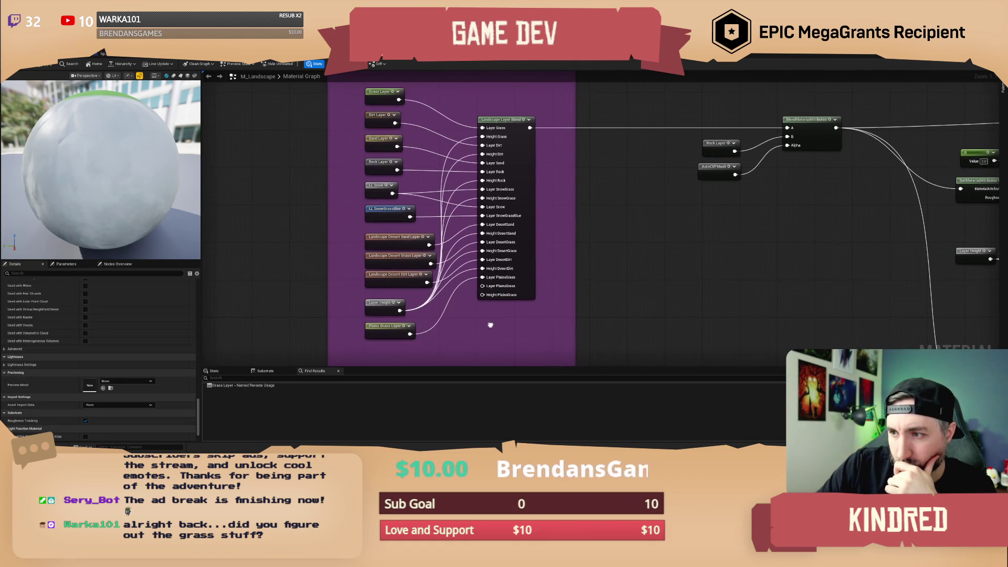
{"action": "scroll", "coordinate": [137, 360], "scroll_direction": "up", "scroll_amount": 3}
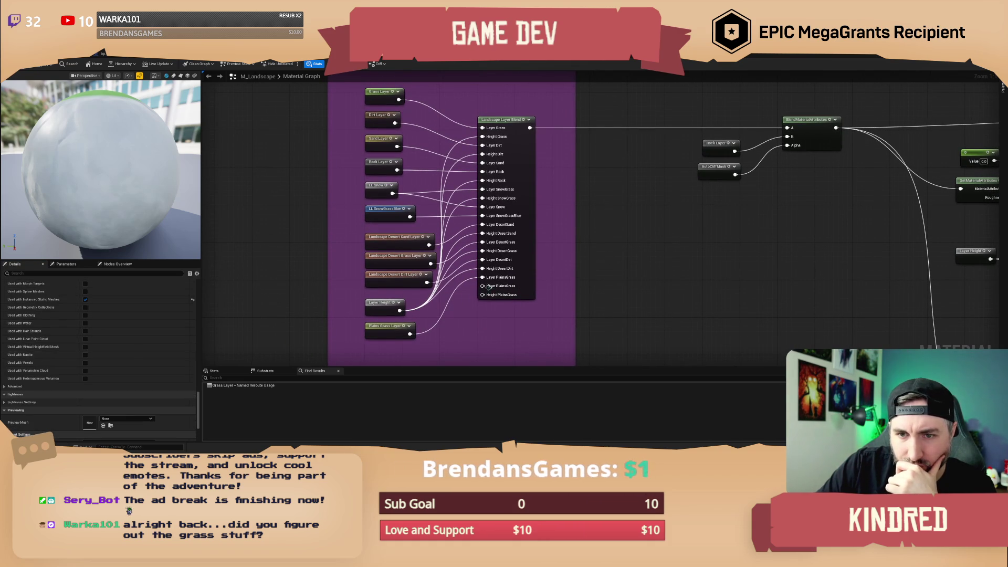
{"action": "left_click", "coordinate": [533, 277]}
{"action": "scroll", "coordinate": [144, 367], "scroll_direction": "down", "scroll_amount": 3}
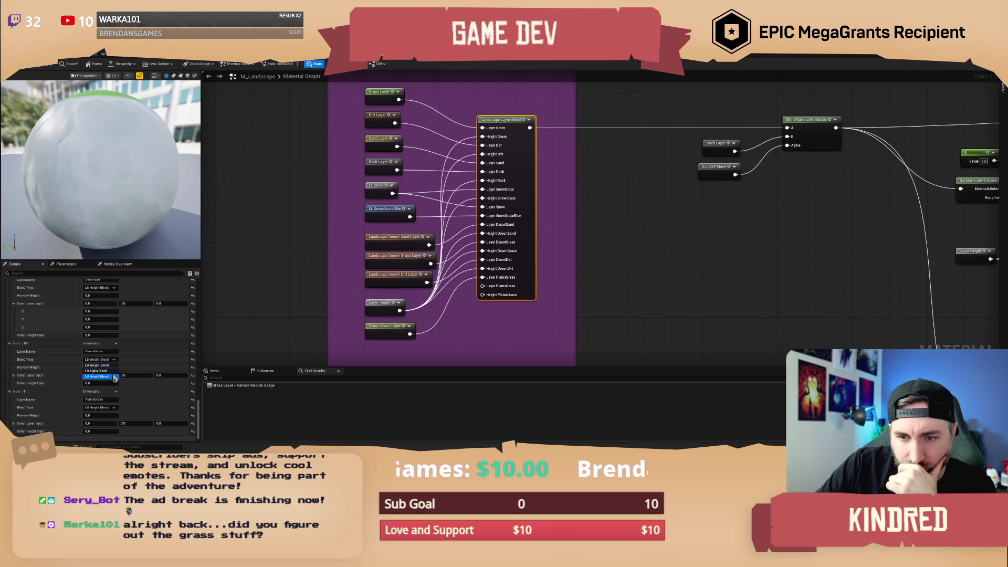
{"action": "left_click", "coordinate": [113, 366]}
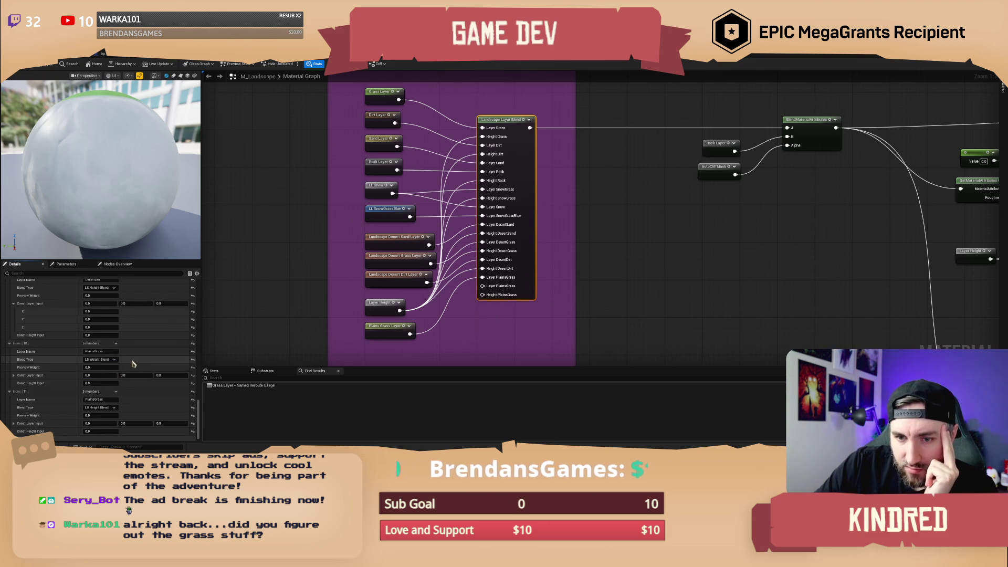
Delete the duplicate PlainsGrass entry from the layer array.
{"action": "scroll", "coordinate": [140, 362], "scroll_direction": "up", "scroll_amount": 15}
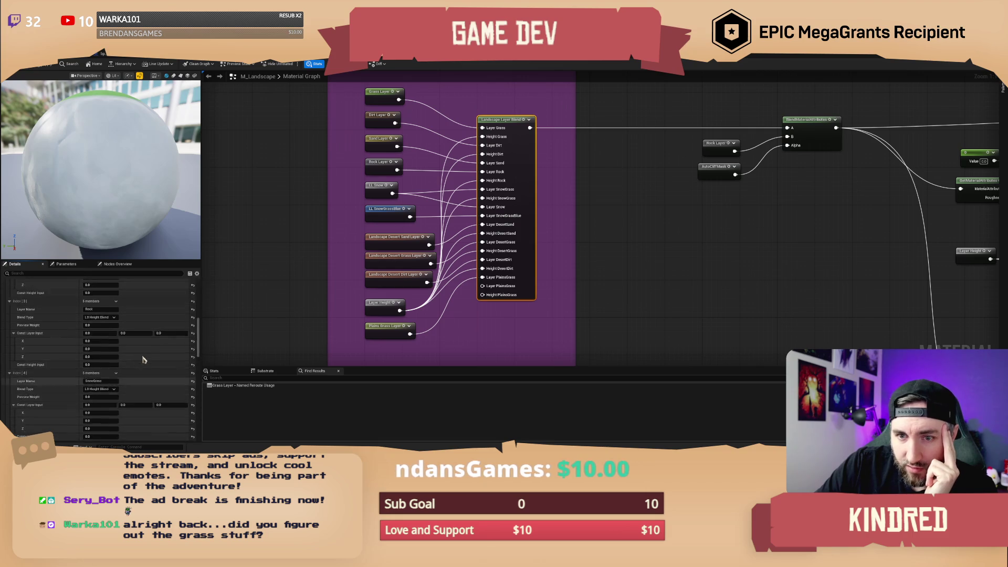
{"action": "scroll", "coordinate": [145, 357], "scroll_direction": "down", "scroll_amount": 15}
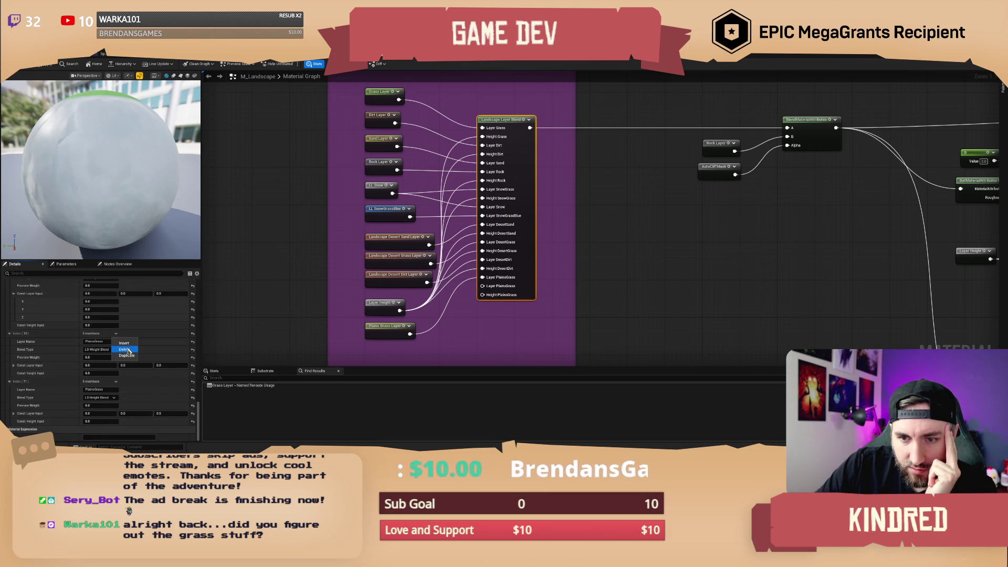
{"action": "left_click", "coordinate": [125, 349]}
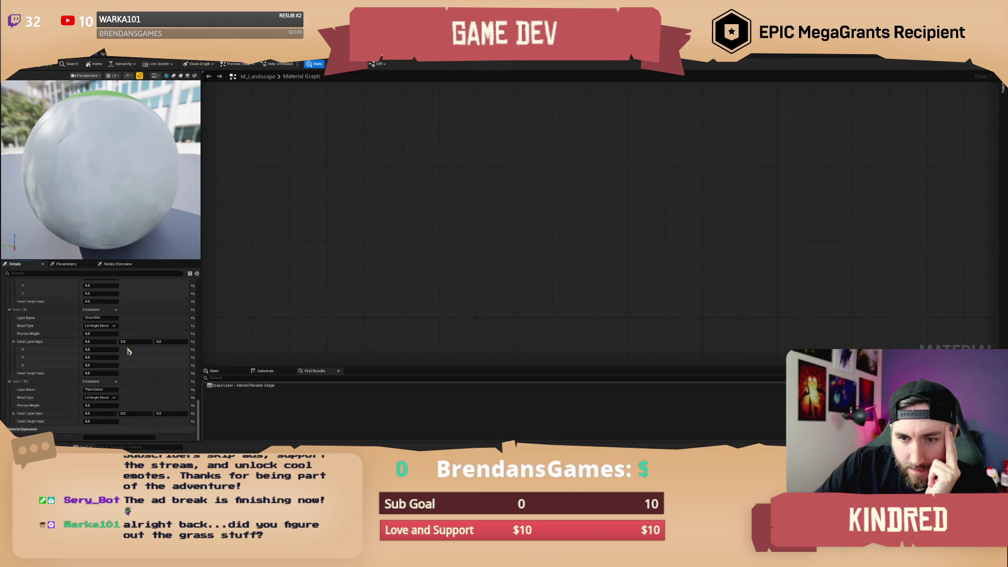
Wire the Plains Grass layer output into the layer blend.
{"action": "mouse_move", "coordinate": [399, 312]}
{"action": "left_mouse_down"}
{"action": "mouse_move", "coordinate": [451, 304]}
{"action": "mouse_move", "coordinate": [484, 282]}
{"action": "left_mouse_up"}
{"action": "left_click_drag", "start_coordinate": [412, 338], "coordinate": [410, 334]}
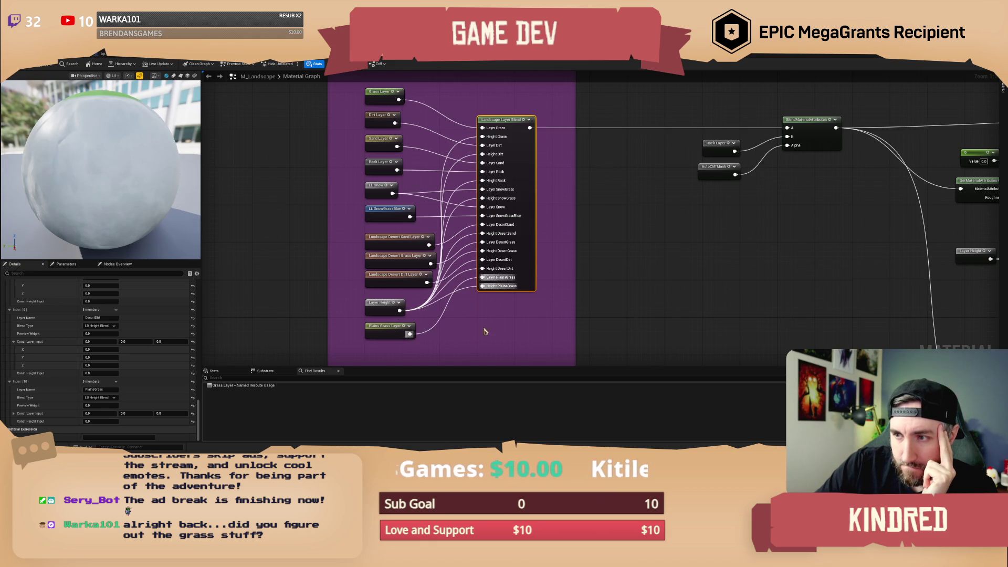
{"action": "left_click", "coordinate": [502, 329]}
{"action": "mouse_move", "coordinate": [534, 310]}
{"action": "left_mouse_down"}
{"action": "mouse_move", "coordinate": [496, 329]}
{"action": "mouse_move", "coordinate": [518, 293]}
{"action": "left_mouse_up"}
On the second Landscape Layer Blend node, set PlainsGrass (Index 10) to LB Height Blend.
{"action": "scroll", "coordinate": [641, 254], "scroll_direction": "down", "scroll_amount": 1}
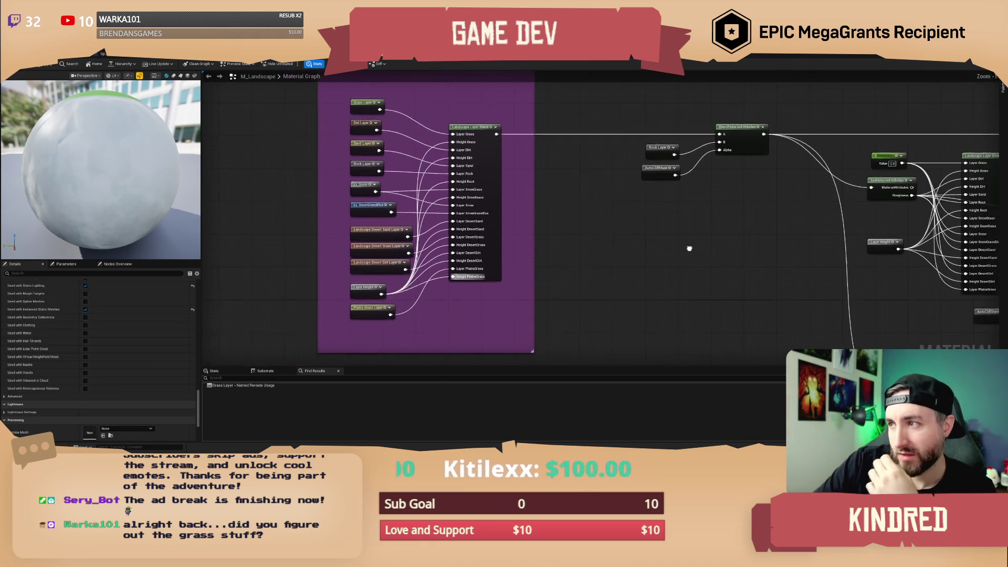
{"action": "left_click_drag", "start_coordinate": [698, 252], "coordinate": [555, 266]}
{"action": "left_click_drag", "start_coordinate": [652, 290], "coordinate": [504, 271]}
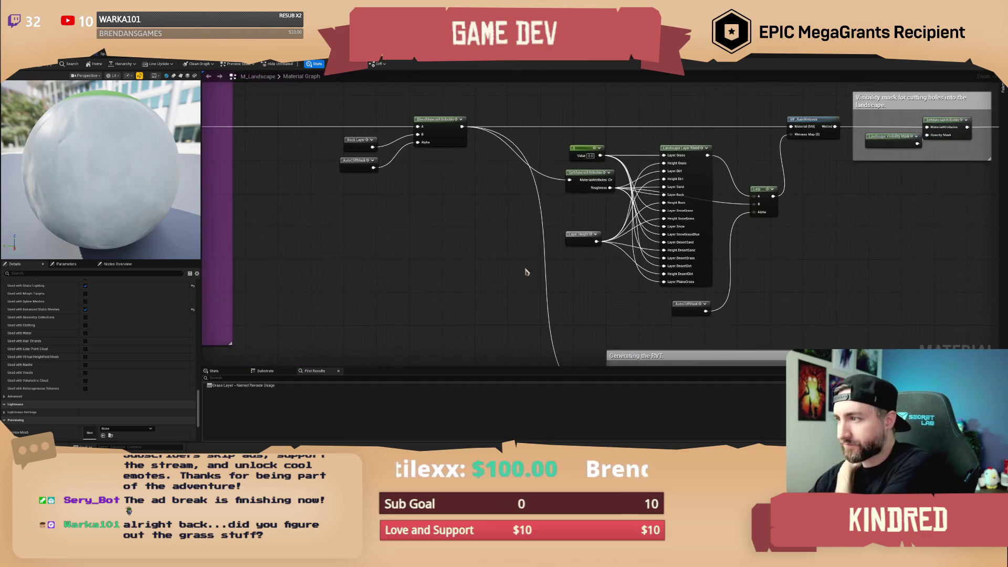
{"action": "left_click", "coordinate": [701, 258]}
{"action": "scroll", "coordinate": [701, 258], "scroll_direction": "up", "scroll_amount": 1}
{"action": "left_click_drag", "start_coordinate": [700, 258], "coordinate": [678, 239]}
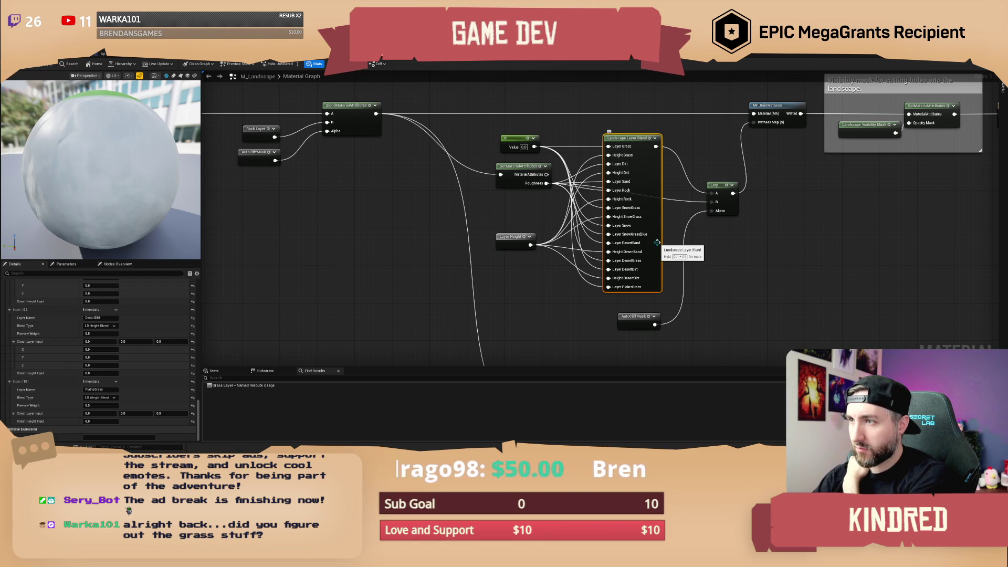
{"action": "scroll", "coordinate": [50, 370], "scroll_direction": "up", "scroll_amount": 15}
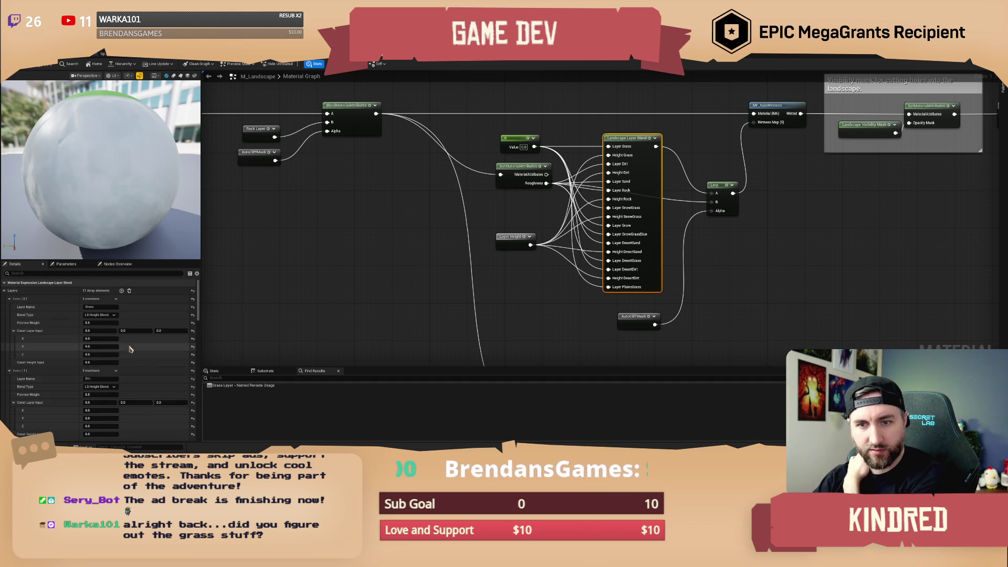
{"action": "scroll", "coordinate": [138, 355], "scroll_direction": "down", "scroll_amount": 15}
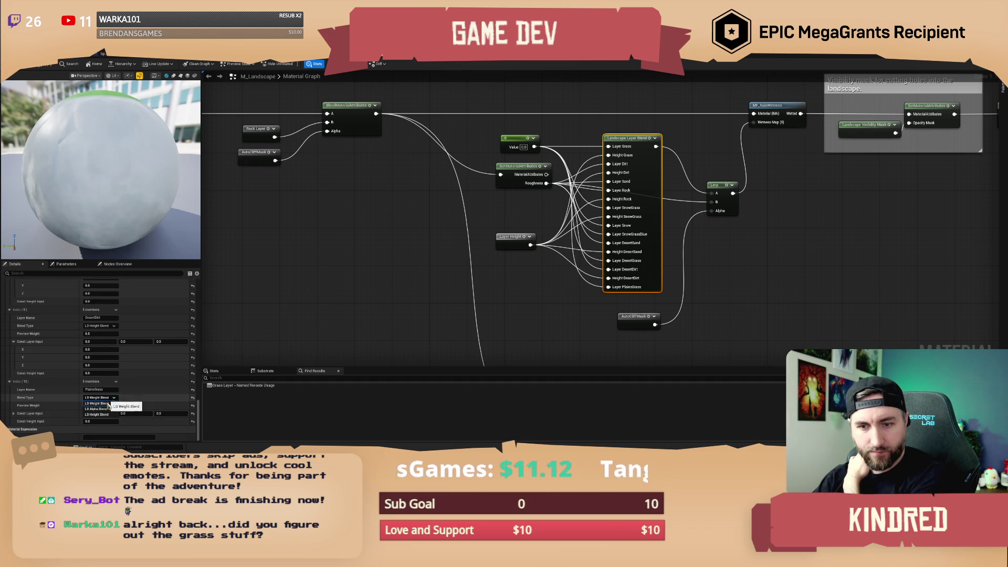
{"action": "left_click", "coordinate": [107, 401]}
{"action": "left_click", "coordinate": [108, 406]}
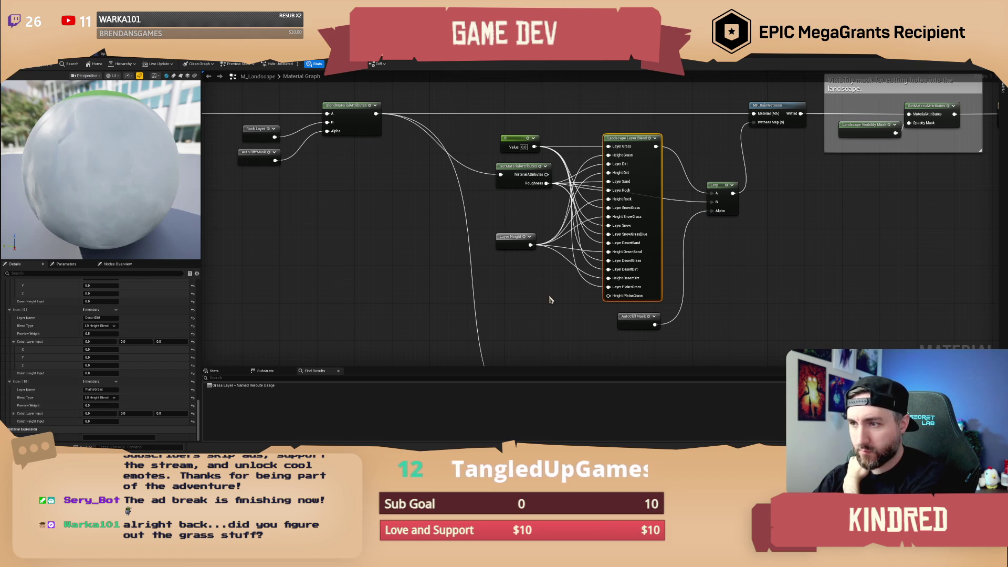
Select the 0 constant node, then return to the level editor.
{"action": "left_click_drag", "start_coordinate": [550, 298], "coordinate": [540, 289]}
{"action": "mouse_move", "coordinate": [536, 214]}
{"action": "left_mouse_down"}
{"action": "mouse_move", "coordinate": [587, 294]}
{"action": "mouse_move", "coordinate": [597, 295]}
{"action": "left_mouse_up"}
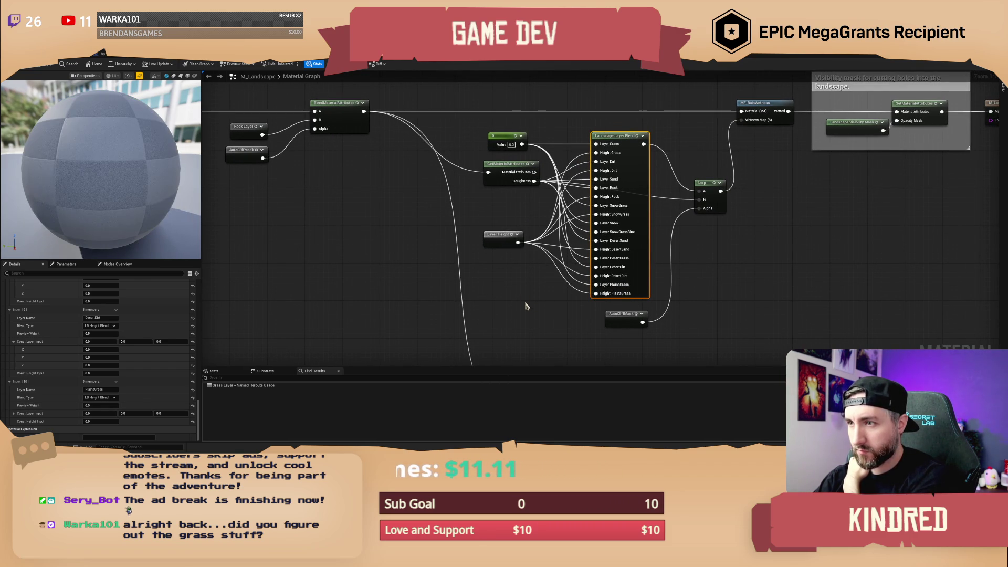
{"action": "left_click", "coordinate": [516, 293]}
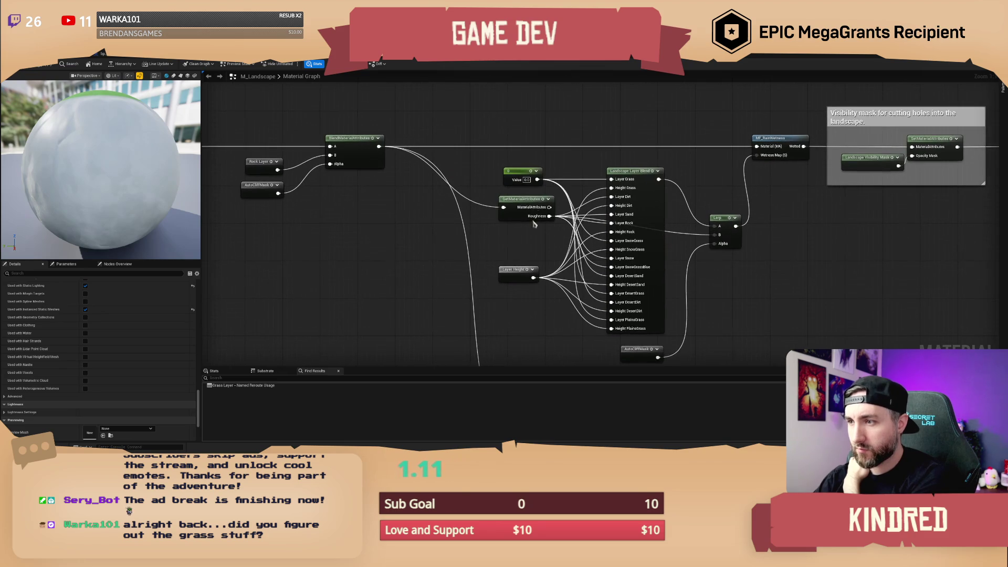
{"action": "left_click_drag", "start_coordinate": [517, 172], "coordinate": [516, 168]}
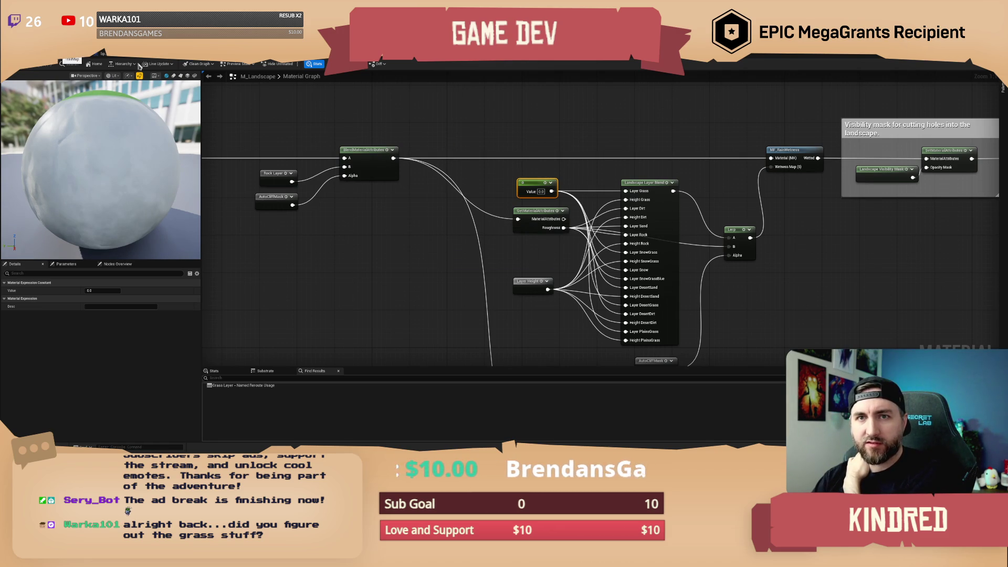
{"action": "key", "text": "ctrl+Tab"}
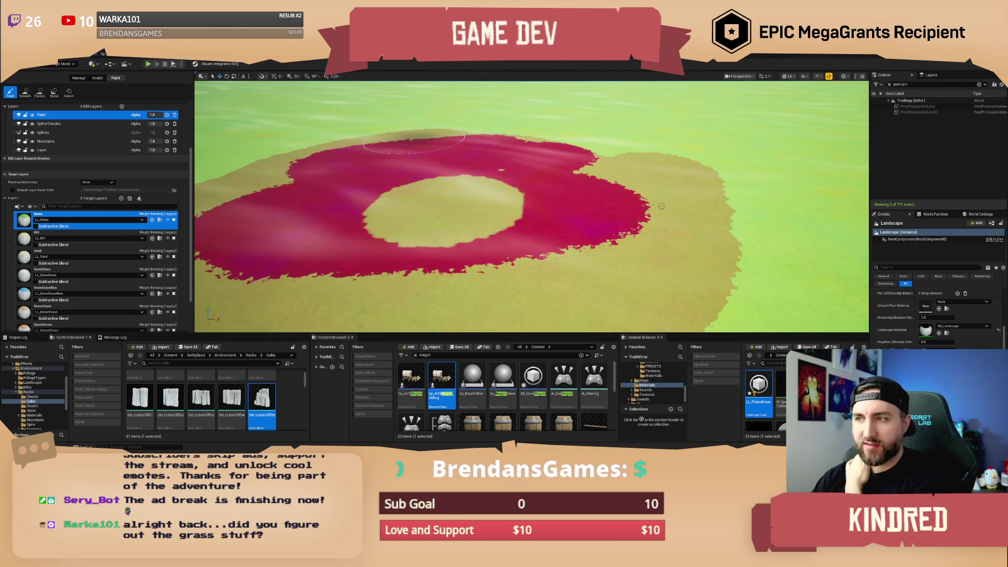
Paint the pink ring and tan patch edges back to Grass, then select the PlainsGrass target layer.
{"action": "scroll", "coordinate": [656, 200], "scroll_direction": "down", "scroll_amount": 3}
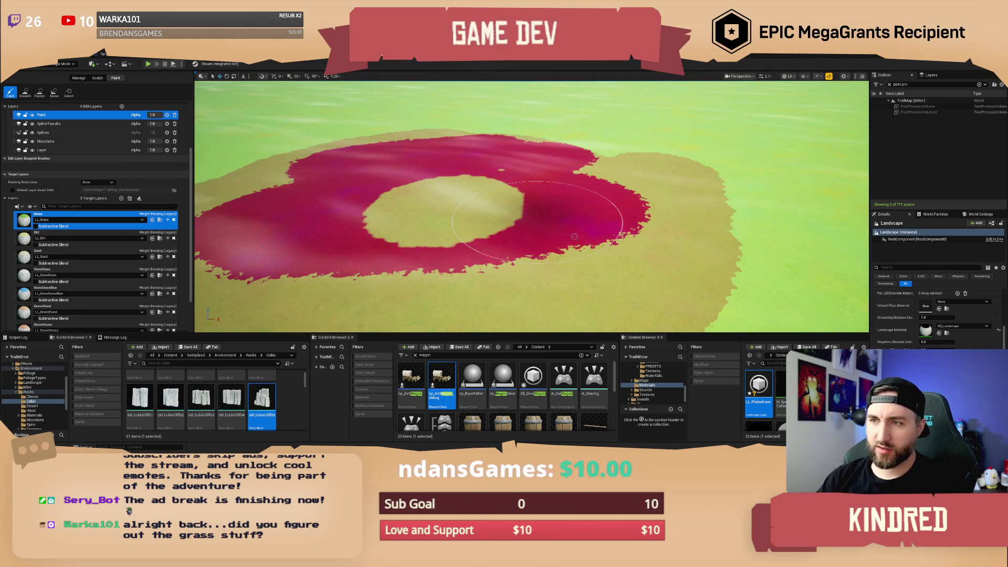
{"action": "scroll", "coordinate": [531, 205], "scroll_direction": "up", "scroll_amount": 3}
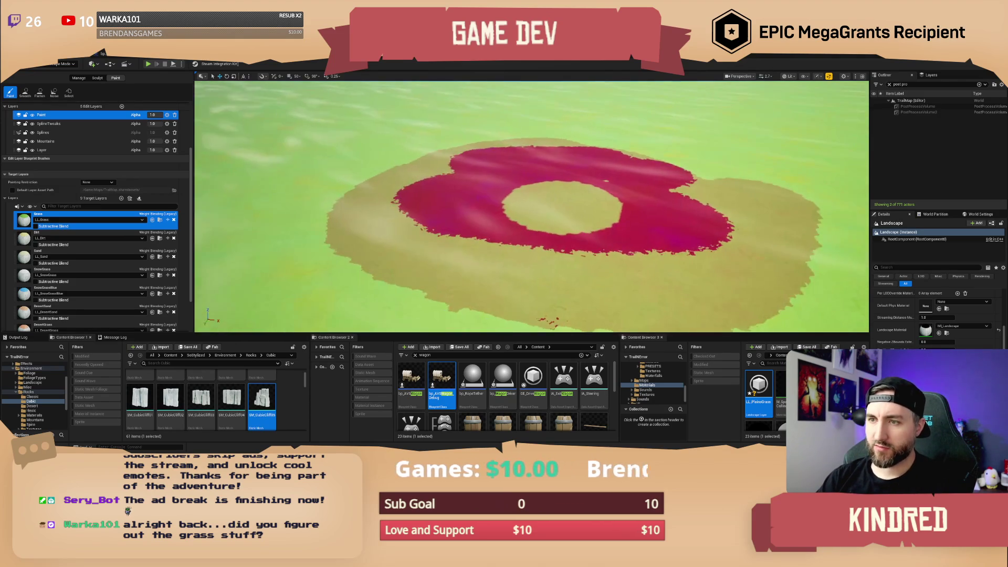
{"action": "scroll", "coordinate": [530, 205], "scroll_direction": "up", "scroll_amount": 5}
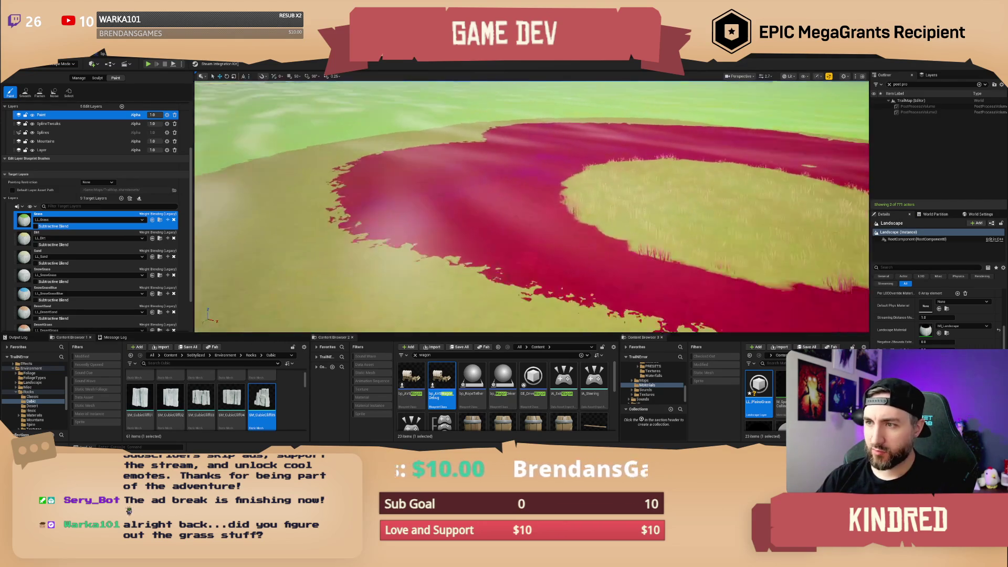
{"action": "scroll", "coordinate": [531, 205], "scroll_direction": "down", "scroll_amount": 5}
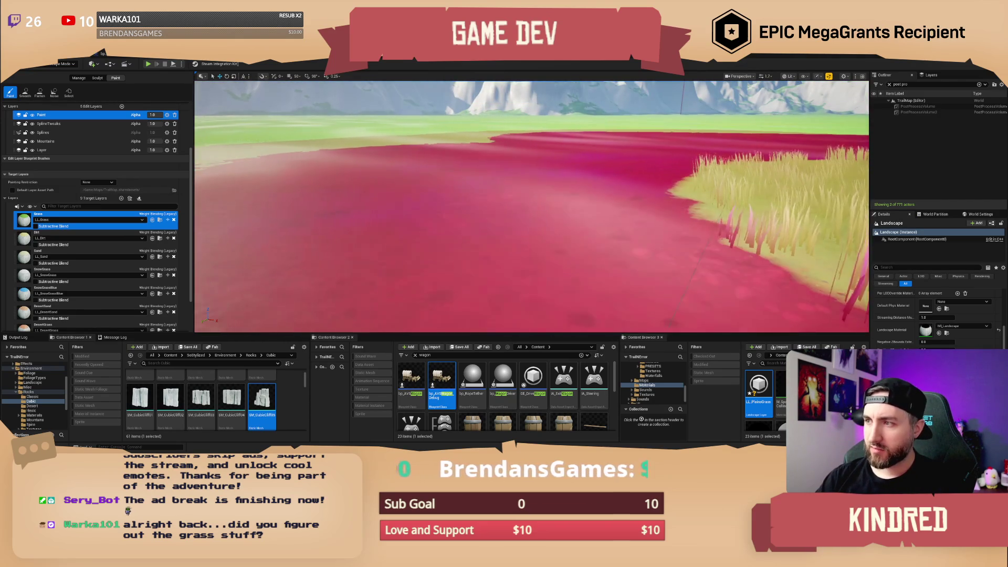
{"action": "scroll", "coordinate": [531, 207], "scroll_direction": "up", "scroll_amount": 3}
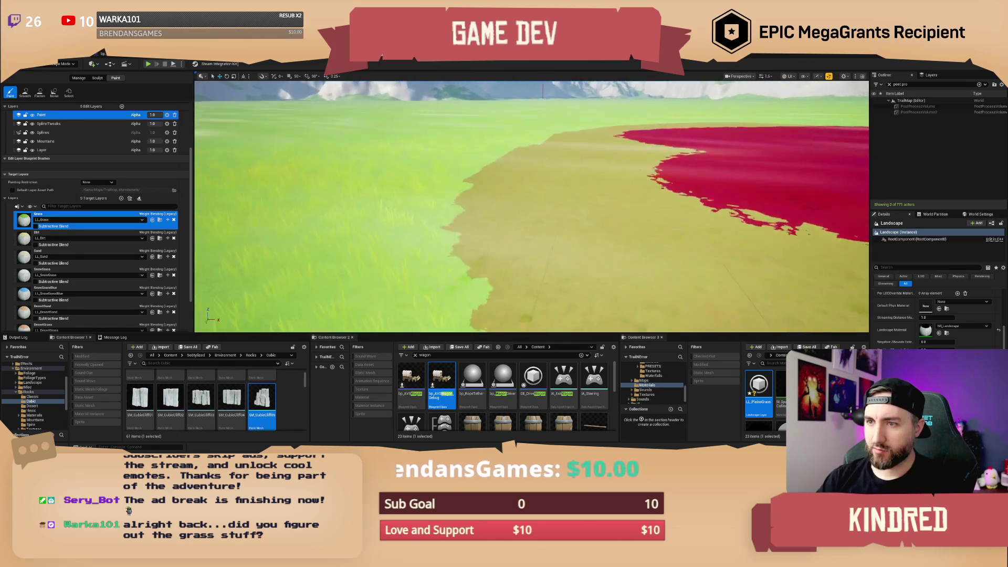
{"action": "scroll", "coordinate": [532, 206], "scroll_direction": "down", "scroll_amount": 3}
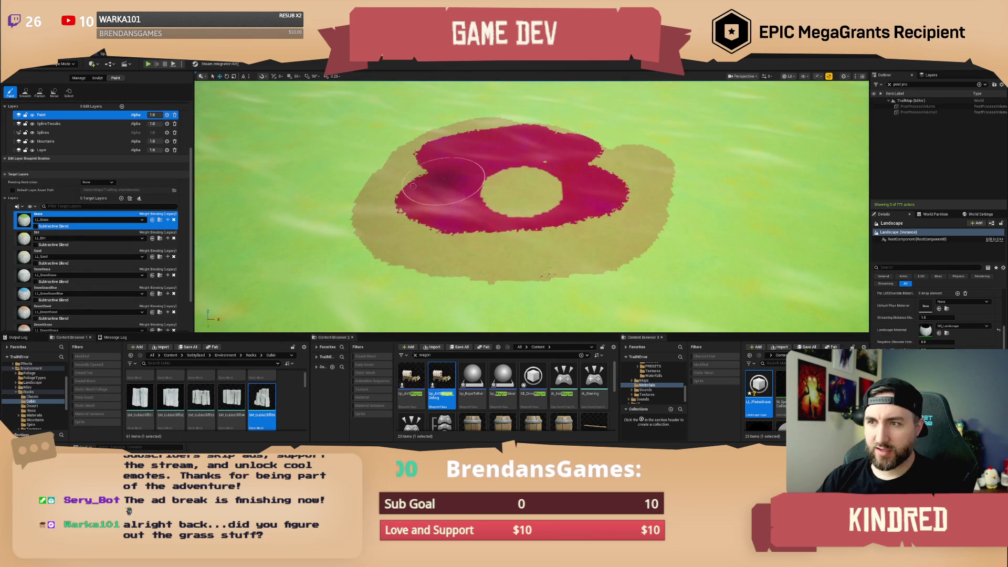
{"action": "mouse_move", "coordinate": [418, 263]}
{"action": "left_mouse_down"}
{"action": "mouse_move", "coordinate": [394, 252]}
{"action": "mouse_move", "coordinate": [375, 201]}
{"action": "left_mouse_up"}
{"action": "left_click_drag", "start_coordinate": [417, 141], "coordinate": [331, 178]}
{"action": "mouse_move", "coordinate": [488, 117]}
{"action": "left_mouse_down"}
{"action": "mouse_move", "coordinate": [457, 273]}
{"action": "mouse_move", "coordinate": [517, 252]}
{"action": "mouse_move", "coordinate": [551, 157]}
{"action": "mouse_move", "coordinate": [568, 233]}
{"action": "left_mouse_up"}
{"action": "mouse_move", "coordinate": [600, 141]}
{"action": "left_mouse_down"}
{"action": "mouse_move", "coordinate": [619, 158]}
{"action": "mouse_move", "coordinate": [646, 273]}
{"action": "mouse_move", "coordinate": [661, 152]}
{"action": "left_mouse_up"}
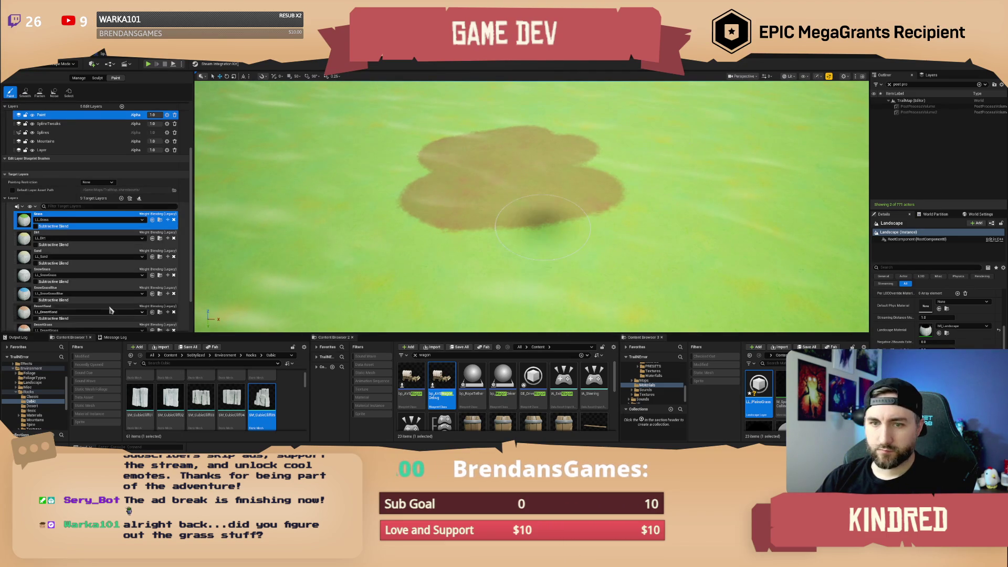
{"action": "scroll", "coordinate": [105, 310], "scroll_direction": "down", "scroll_amount": 3}
{"action": "left_click", "coordinate": [40, 319]}
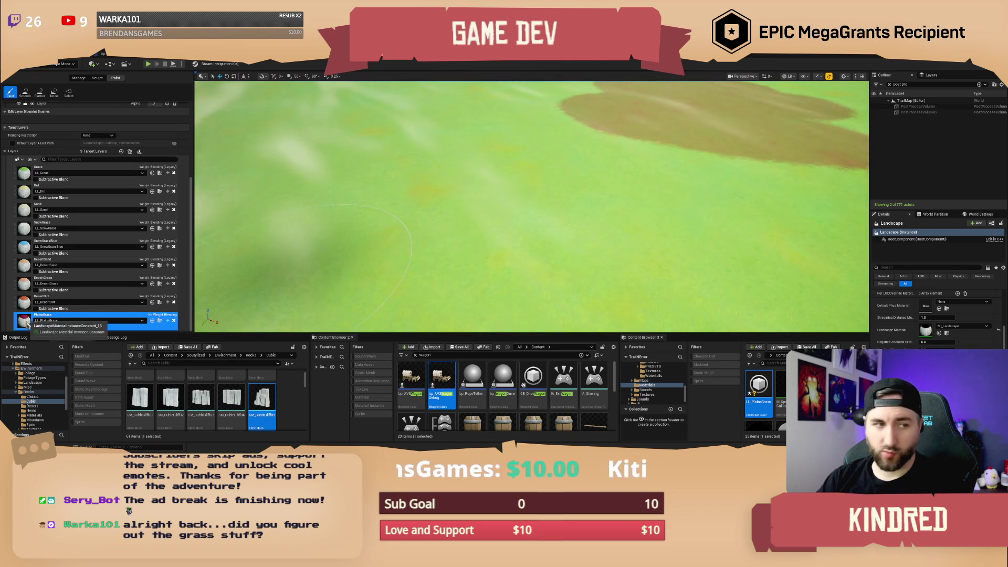
Paint a broad PlainsGrass patch, look over the grass field, and select the DesertDirt target layer.
{"action": "left_click_drag", "start_coordinate": [449, 236], "coordinate": [449, 237]}
{"action": "mouse_move", "coordinate": [427, 198]}
{"action": "left_mouse_down"}
{"action": "mouse_move", "coordinate": [410, 262]}
{"action": "mouse_move", "coordinate": [421, 236]}
{"action": "mouse_move", "coordinate": [547, 230]}
{"action": "left_mouse_up"}
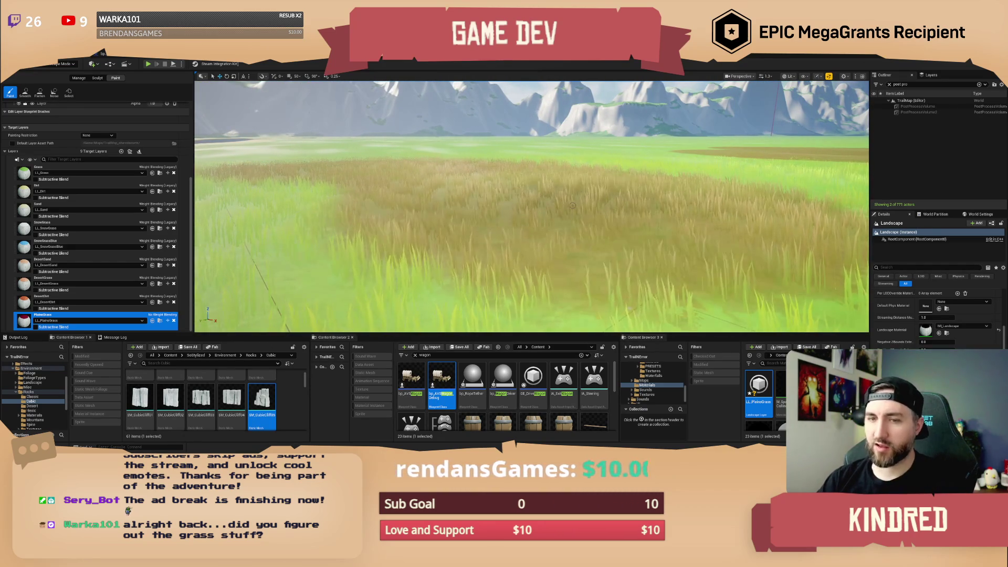
{"action": "left_click_drag", "start_coordinate": [627, 196], "coordinate": [629, 247]}
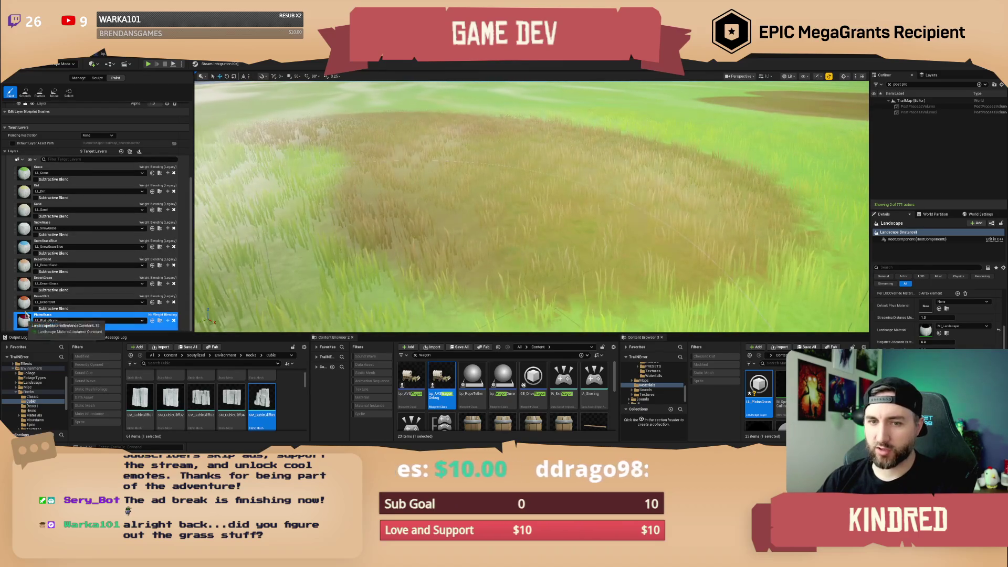
{"action": "left_click", "coordinate": [53, 297]}
{"action": "left_click_drag", "start_coordinate": [398, 203], "coordinate": [569, 213]}
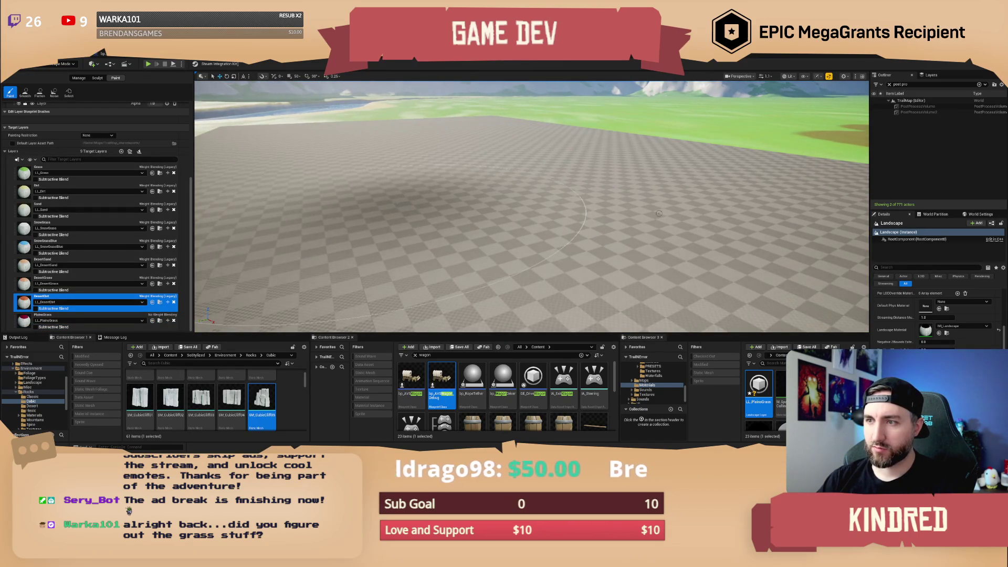
Fly to the red dirt patch and paint DesertGrass onto it, growing a circle of orange grass.
{"action": "key", "text": "w"}
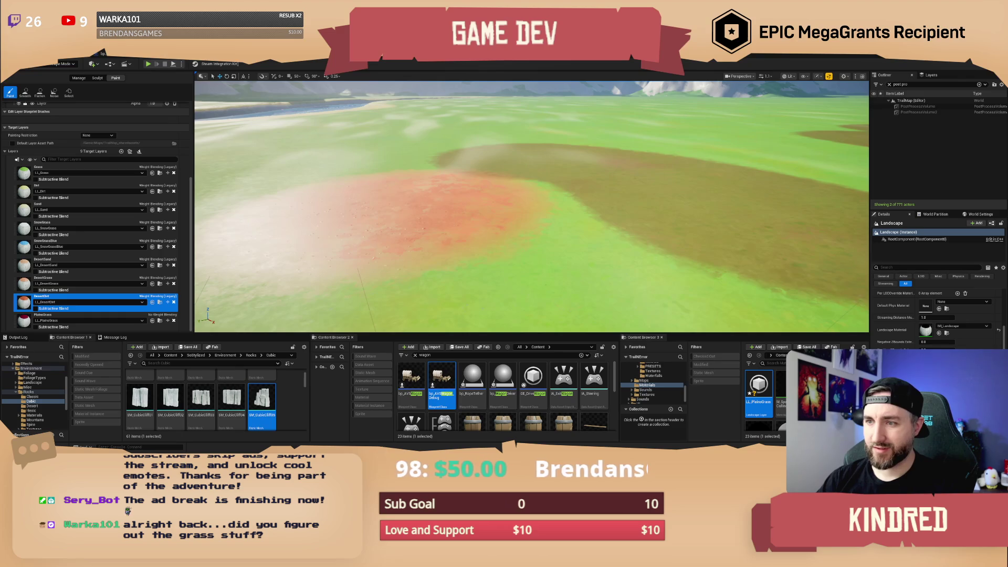
{"action": "key", "text": "w"}
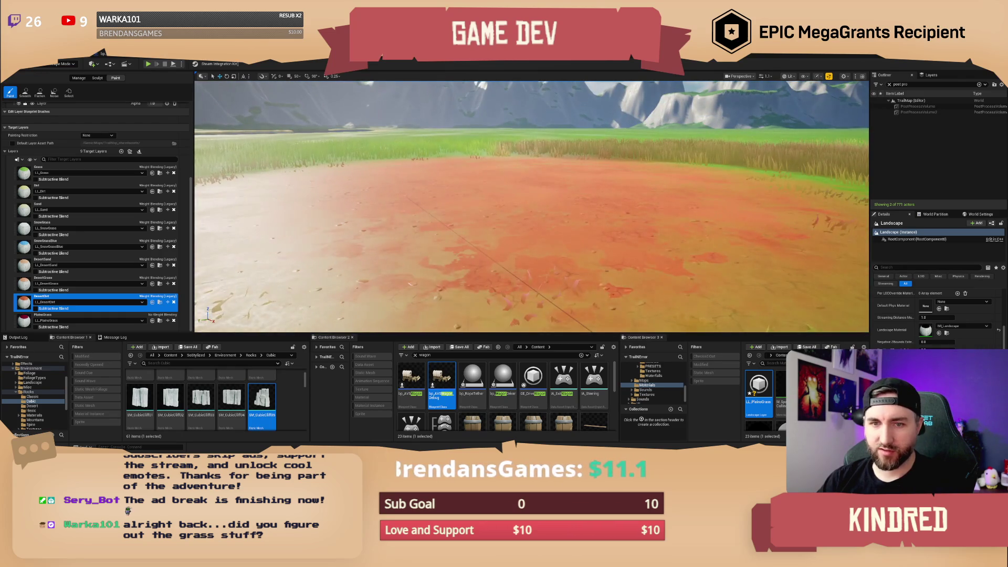
{"action": "left_click", "coordinate": [94, 283]}
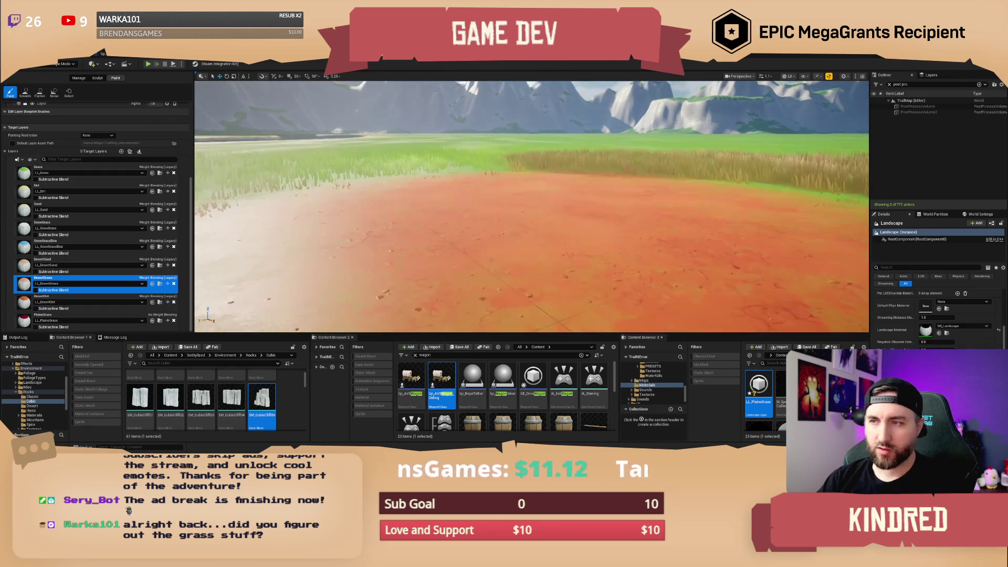
{"action": "key", "text": "w"}
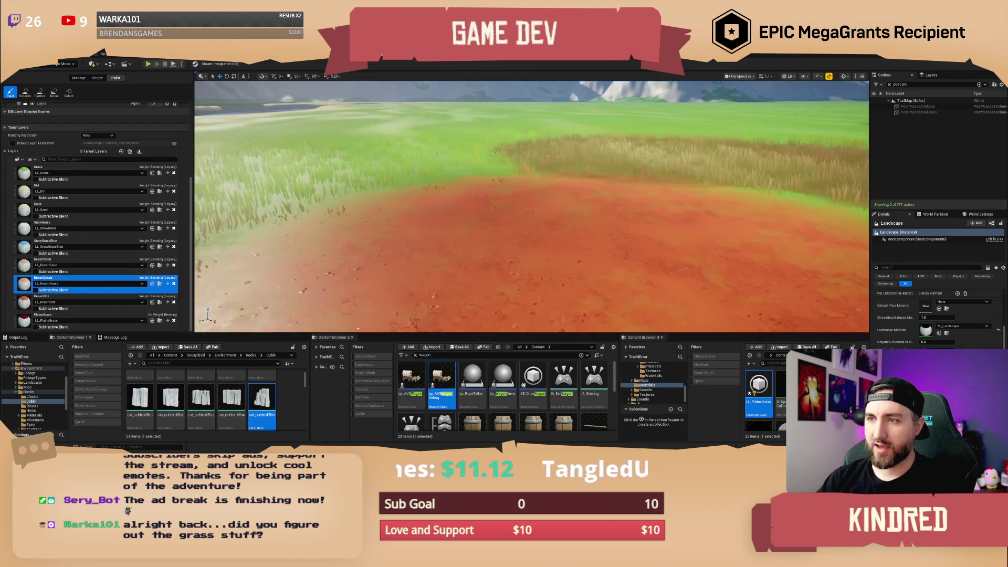
{"action": "left_click", "coordinate": [376, 146]}
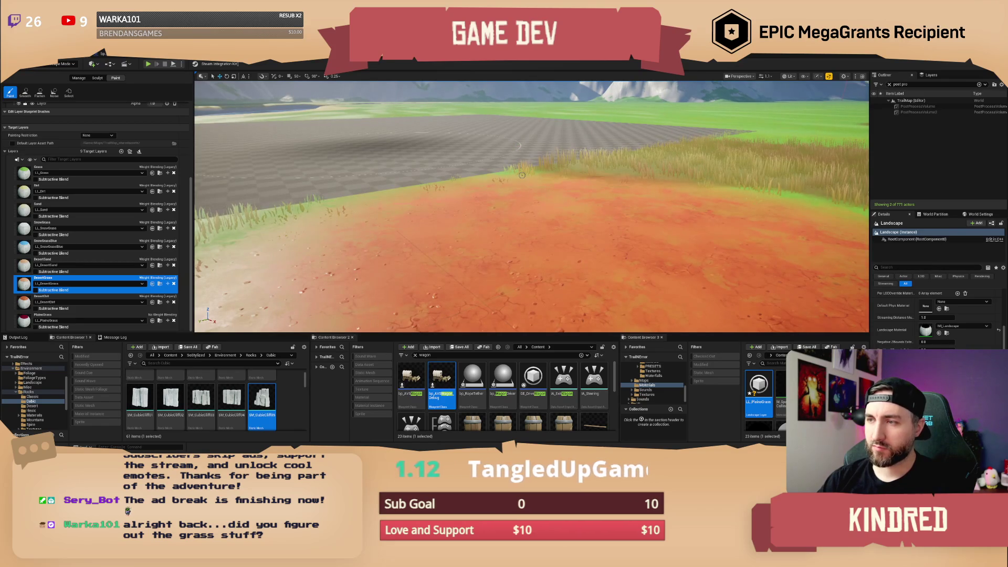
{"action": "key", "text": "w"}
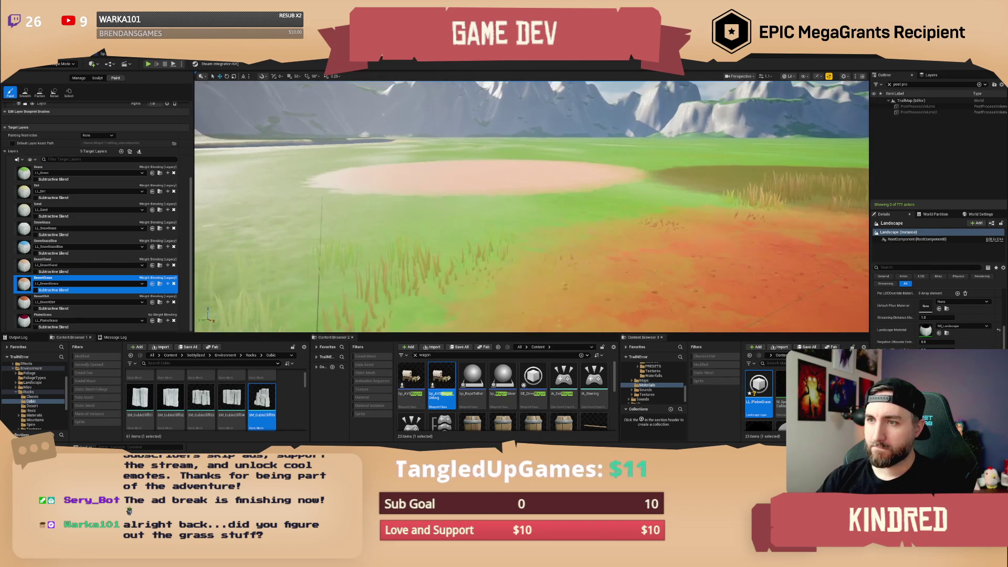
{"action": "key", "text": "w"}
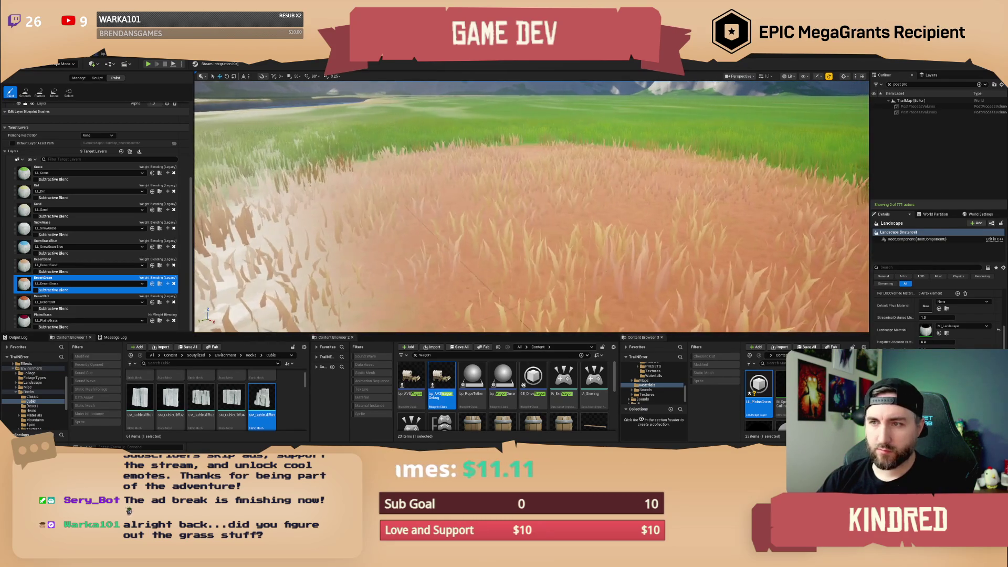
{"action": "left_click", "coordinate": [540, 179]}
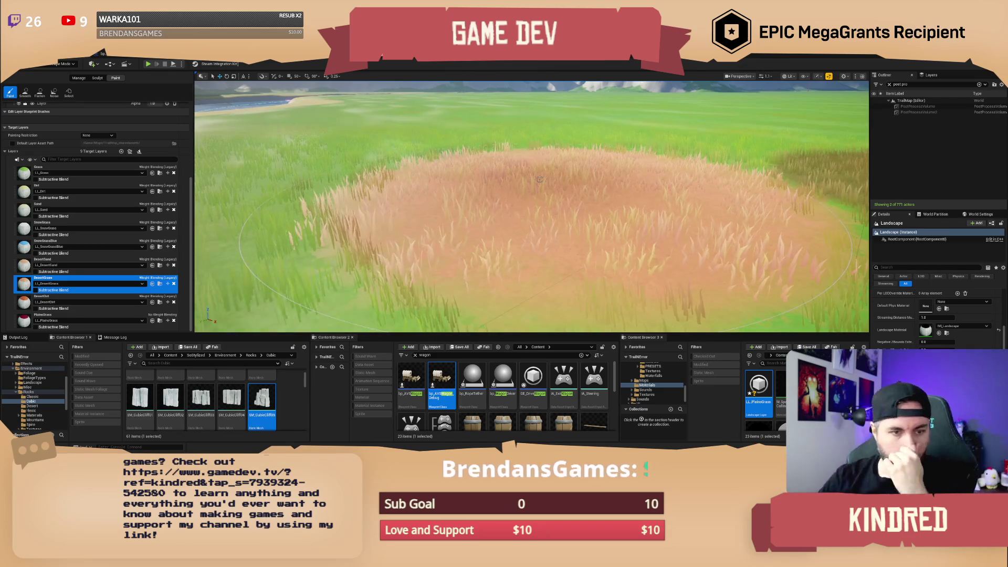
Fly the camera over the dry-grass circle and pull back to view all the painted patches.
{"action": "key", "text": "w"}
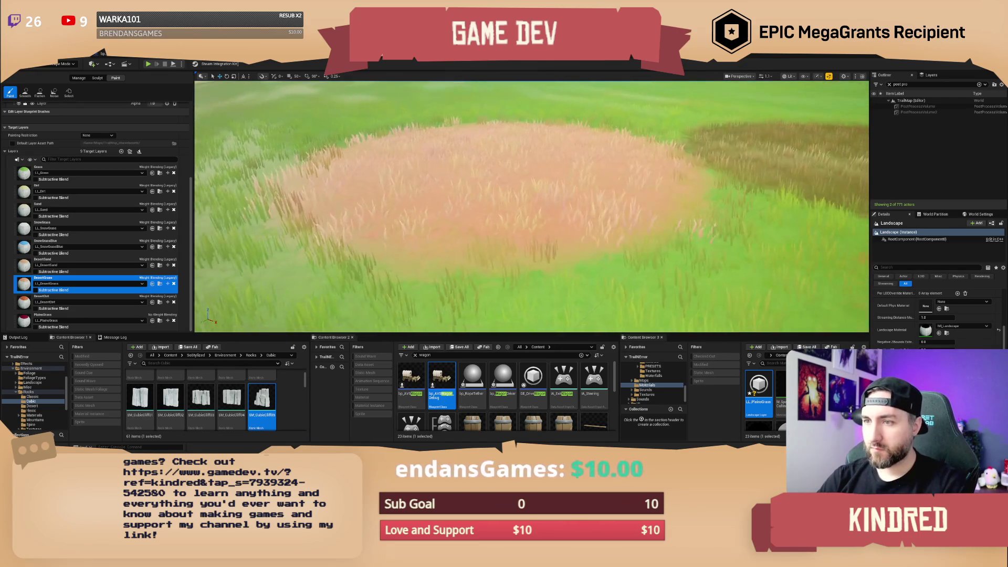
{"action": "scroll", "coordinate": [532, 206], "scroll_direction": "up", "scroll_amount": 5}
{"action": "key", "text": "s"}
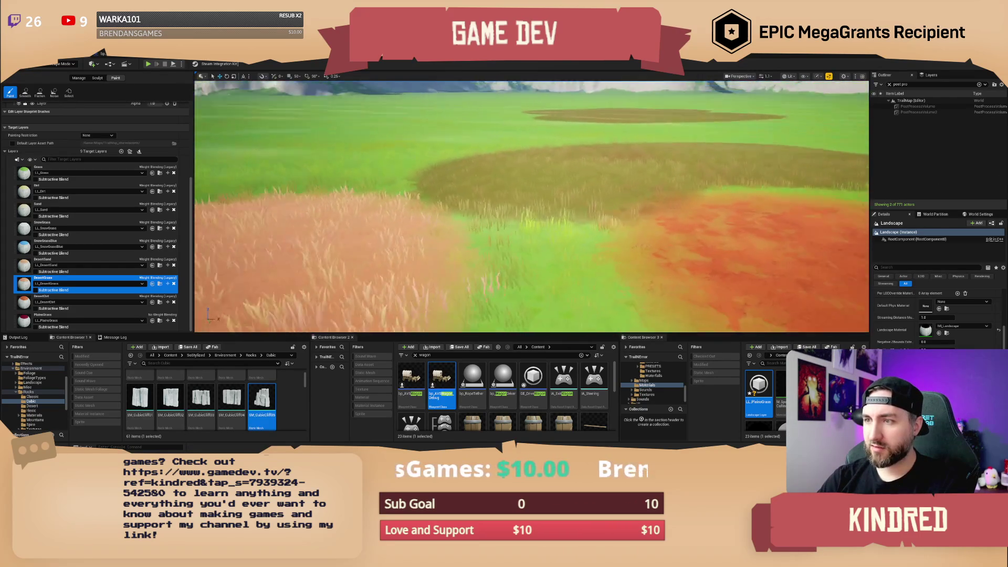
{"action": "scroll", "coordinate": [502, 169], "scroll_direction": "up", "scroll_amount": 1}
{"action": "key", "text": "s"}
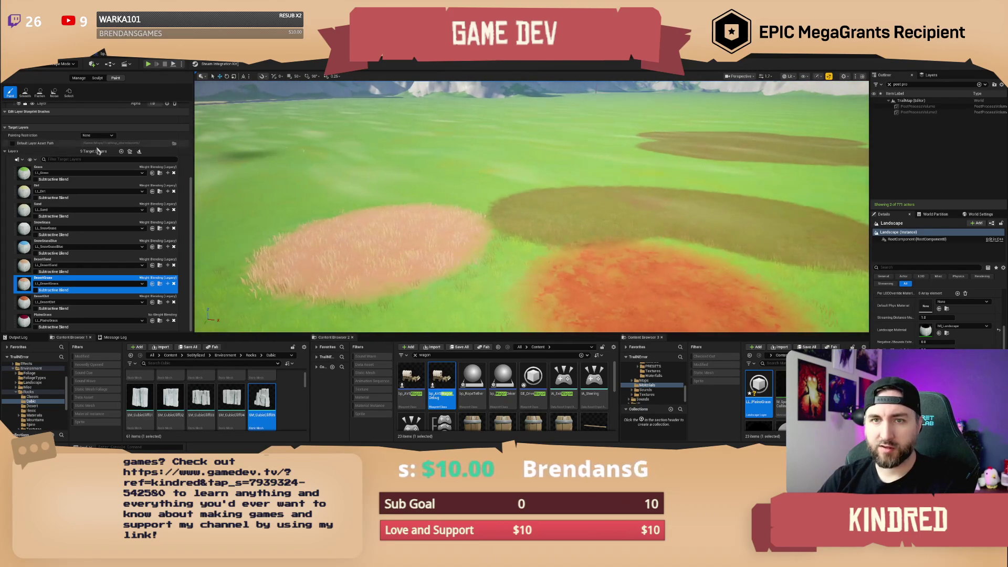
{"action": "scroll", "coordinate": [100, 151], "scroll_direction": "up", "scroll_amount": 4}
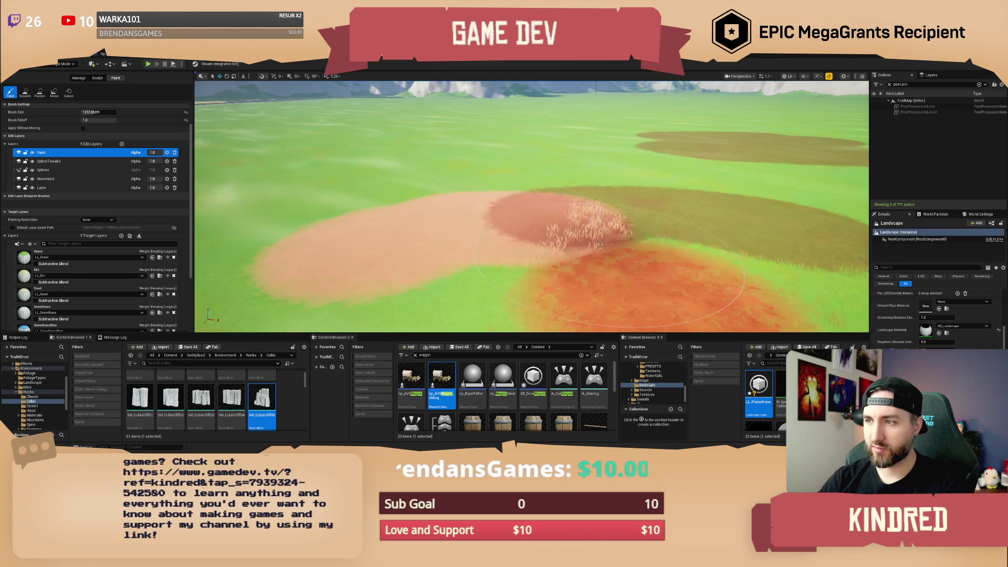
{"action": "key", "text": "w"}
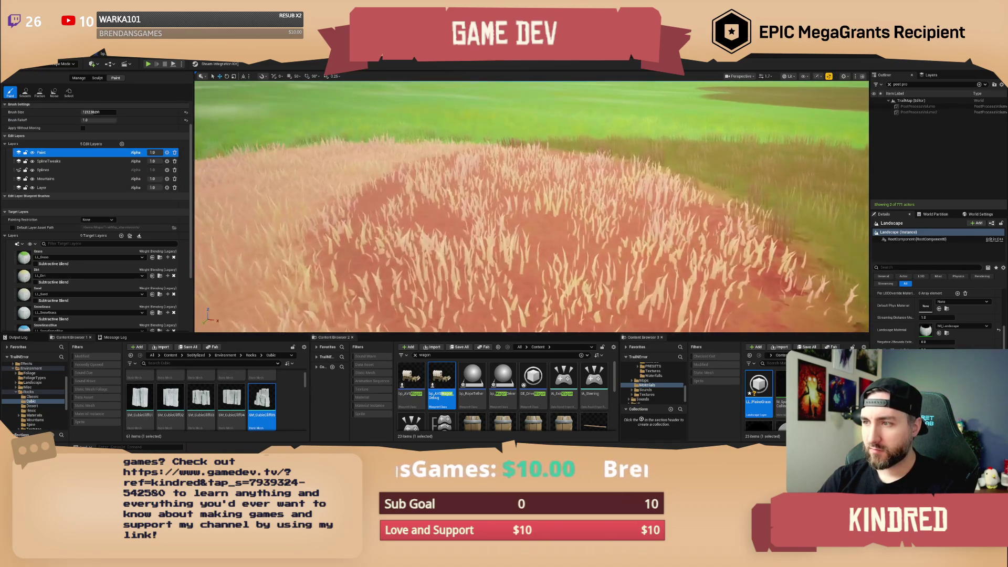
{"action": "scroll", "coordinate": [532, 207], "scroll_direction": "up", "scroll_amount": 1}
{"action": "key", "text": "d"}
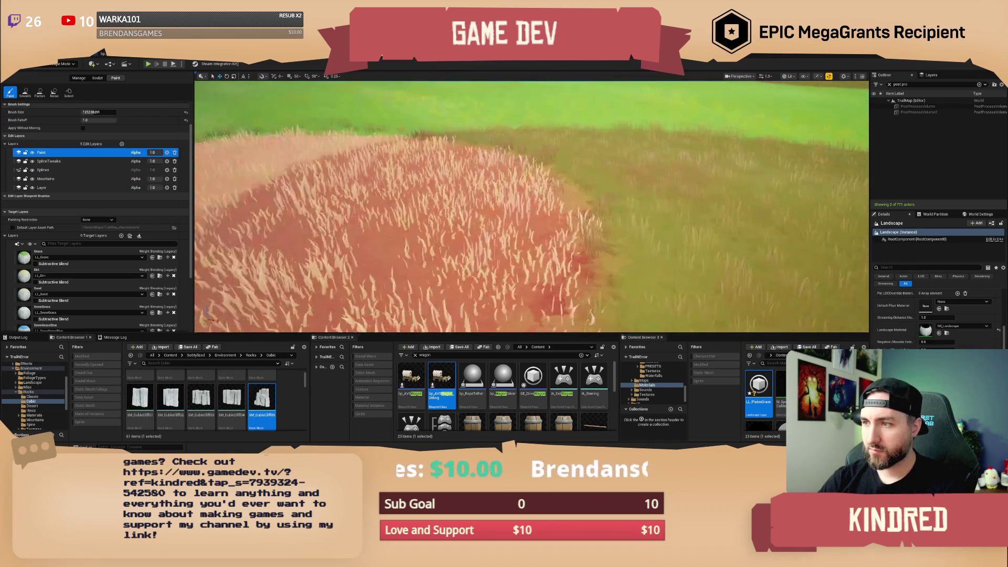
{"action": "key", "text": "s"}
{"action": "scroll", "coordinate": [531, 206], "scroll_direction": "up", "scroll_amount": 2}
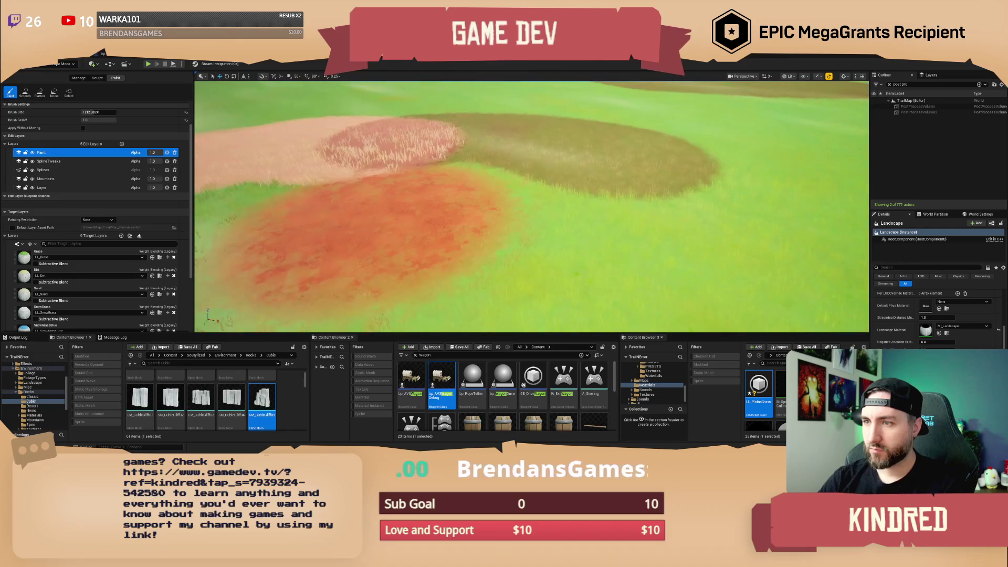
{"action": "key", "text": "s"}
{"action": "scroll", "coordinate": [667, 232], "scroll_direction": "up", "scroll_amount": 1}
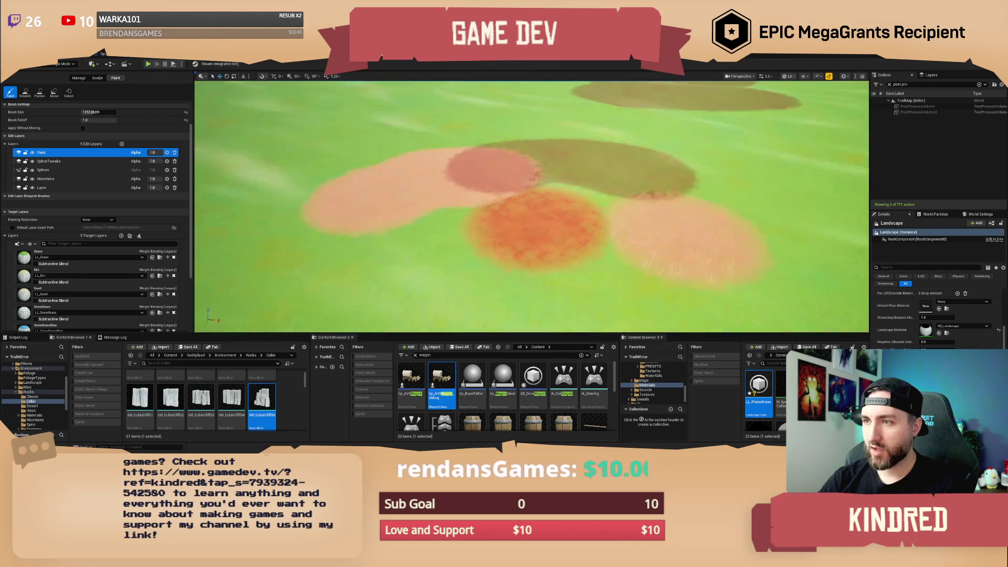
Brush the pale pink patch back to green grass.
{"action": "left_click_drag", "start_coordinate": [455, 191], "coordinate": [461, 221]}
{"action": "key", "text": "w"}
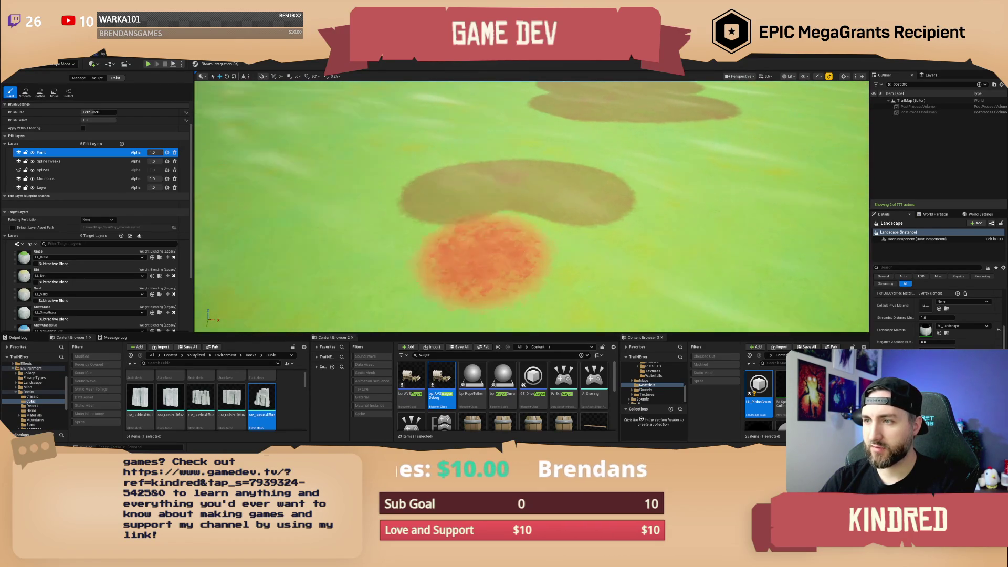
{"action": "scroll", "coordinate": [92, 321], "scroll_direction": "down", "scroll_amount": 2}
{"action": "scroll", "coordinate": [91, 322], "scroll_direction": "down", "scroll_amount": 2}
With DesertDirt, then PlainsGrass selected, brush over the central brown patch until it fades.
{"action": "left_click", "coordinate": [91, 299]}
{"action": "mouse_move", "coordinate": [409, 284]}
{"action": "left_mouse_down"}
{"action": "mouse_move", "coordinate": [431, 262]}
{"action": "mouse_move", "coordinate": [395, 232]}
{"action": "left_mouse_up"}
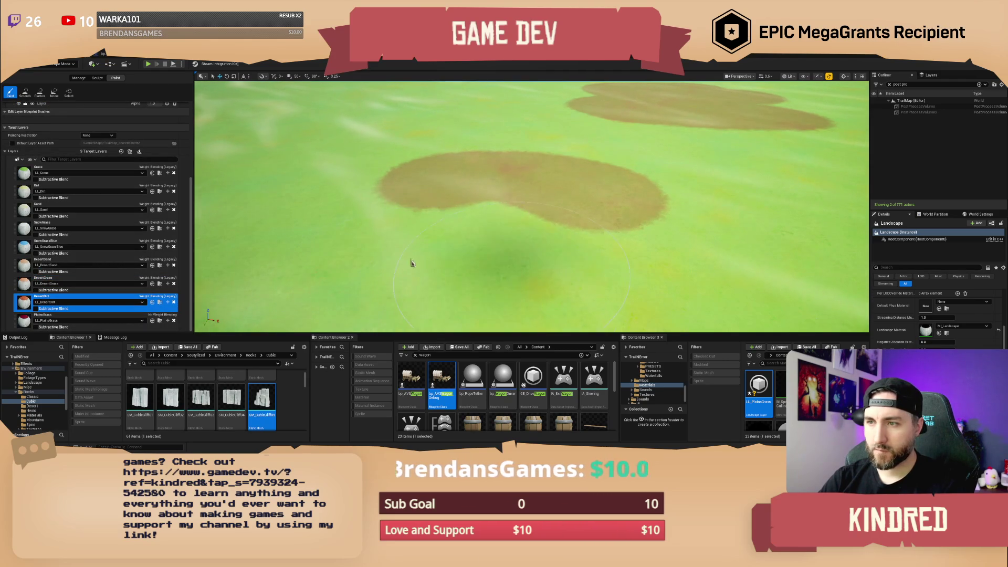
{"action": "left_click", "coordinate": [91, 316]}
{"action": "mouse_move", "coordinate": [405, 189]}
{"action": "left_mouse_down"}
{"action": "mouse_move", "coordinate": [599, 176]}
{"action": "mouse_move", "coordinate": [551, 198]}
{"action": "mouse_move", "coordinate": [623, 210]}
{"action": "left_mouse_up"}
Switch between the Layer and Paint edit layers and brush away the patch's remaining top lobe.
{"action": "scroll", "coordinate": [545, 151], "scroll_direction": "up", "scroll_amount": 3}
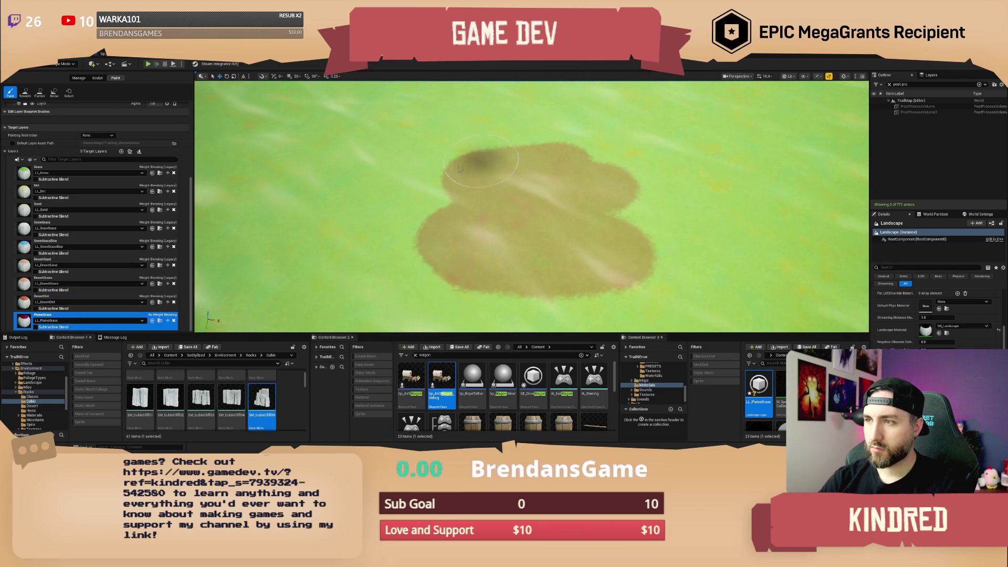
{"action": "scroll", "coordinate": [74, 173], "scroll_direction": "up", "scroll_amount": 2}
{"action": "scroll", "coordinate": [74, 172], "scroll_direction": "up", "scroll_amount": 2}
{"action": "left_click", "coordinate": [44, 187]}
{"action": "mouse_move", "coordinate": [557, 154]}
{"action": "left_mouse_down"}
{"action": "mouse_move", "coordinate": [648, 173]}
{"action": "mouse_move", "coordinate": [525, 181]}
{"action": "mouse_move", "coordinate": [462, 203]}
{"action": "mouse_move", "coordinate": [667, 225]}
{"action": "left_mouse_up"}
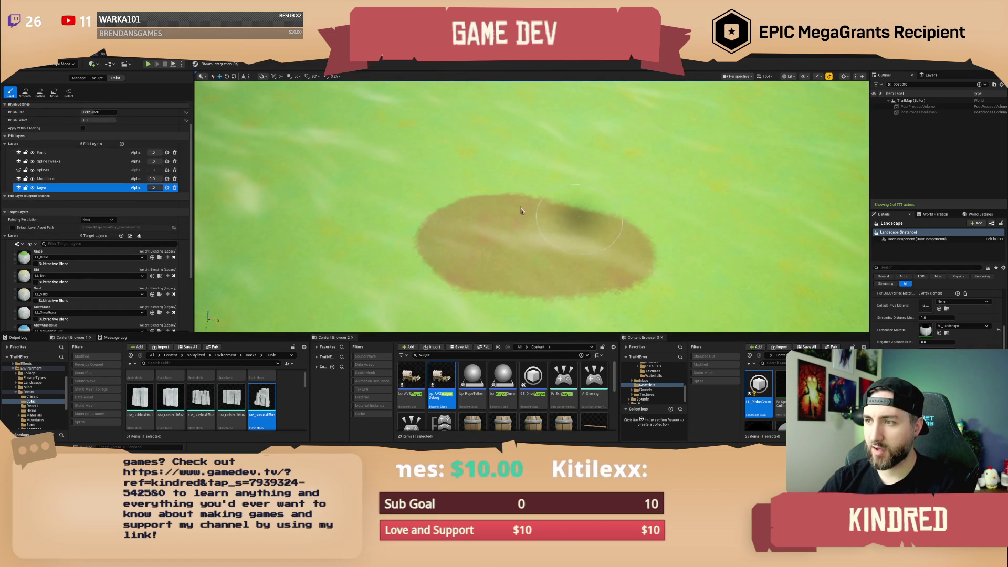
{"action": "left_click", "coordinate": [42, 152]}
{"action": "mouse_move", "coordinate": [399, 219]}
{"action": "left_mouse_down"}
{"action": "mouse_move", "coordinate": [536, 219]}
{"action": "mouse_move", "coordinate": [667, 254]}
{"action": "mouse_move", "coordinate": [488, 241]}
{"action": "mouse_move", "coordinate": [415, 247]}
{"action": "mouse_move", "coordinate": [596, 277]}
{"action": "mouse_move", "coordinate": [585, 227]}
{"action": "mouse_move", "coordinate": [652, 273]}
{"action": "left_mouse_up"}
{"action": "scroll", "coordinate": [531, 206], "scroll_direction": "down", "scroll_amount": 5}
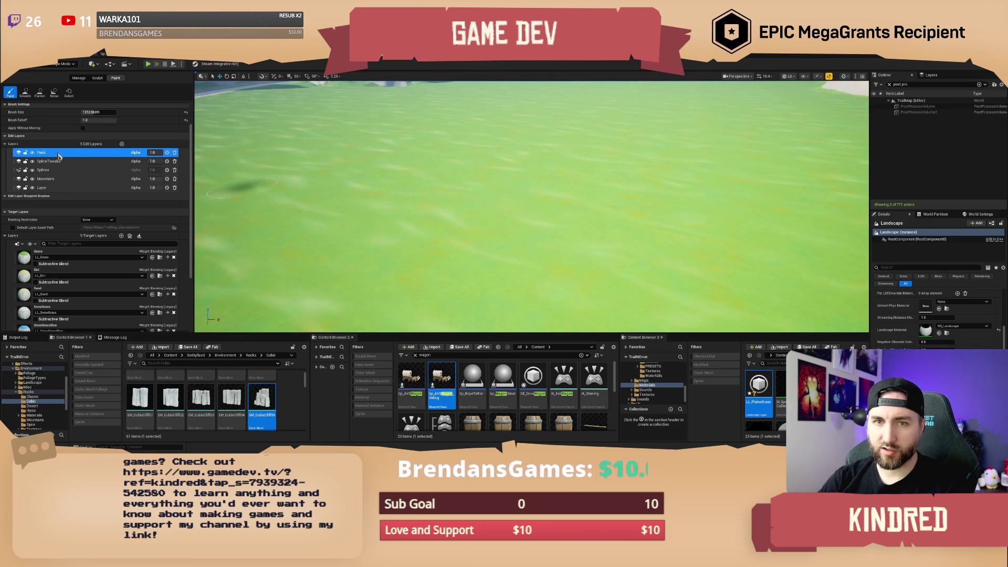
{"action": "scroll", "coordinate": [531, 206], "scroll_direction": "down", "scroll_amount": 5}
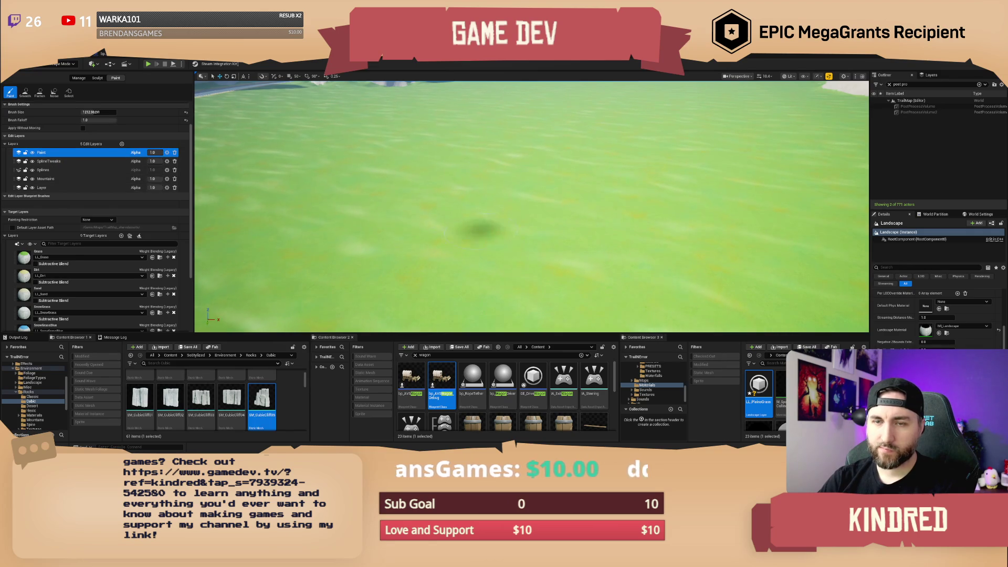
{"action": "scroll", "coordinate": [532, 207], "scroll_direction": "up", "scroll_amount": 5}
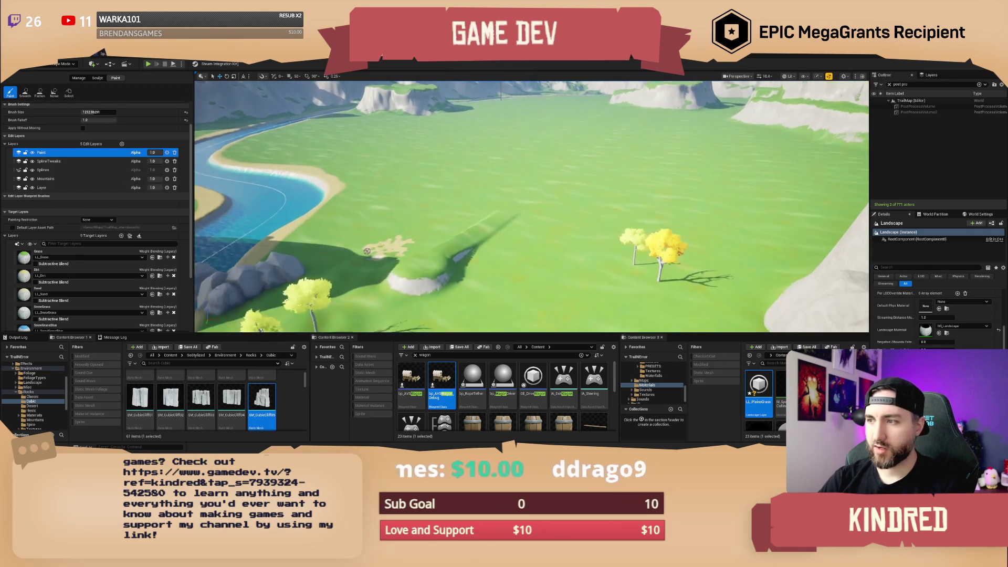
{"action": "scroll", "coordinate": [532, 206], "scroll_direction": "up", "scroll_amount": 5}
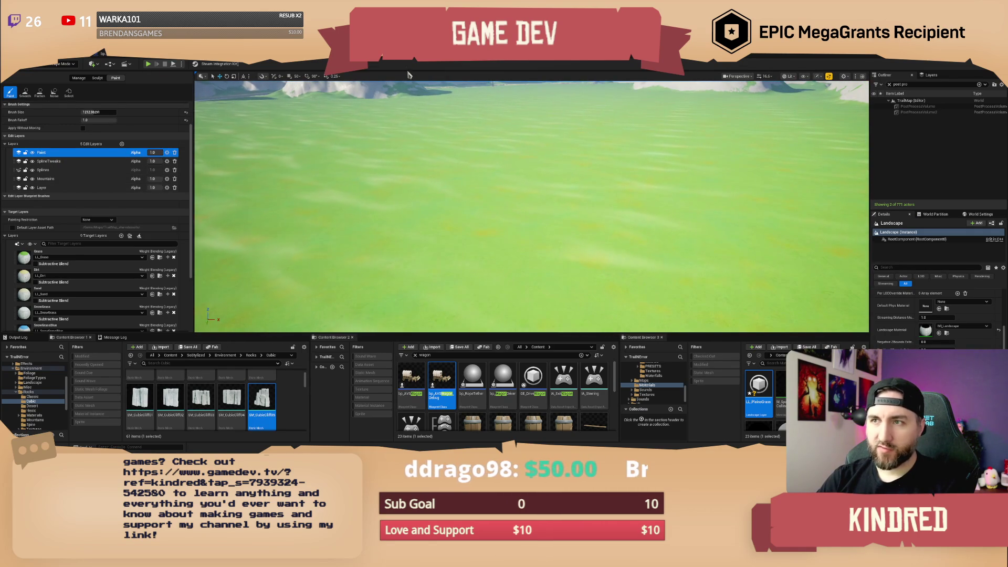
{"action": "key", "text": "alt+Tab"}
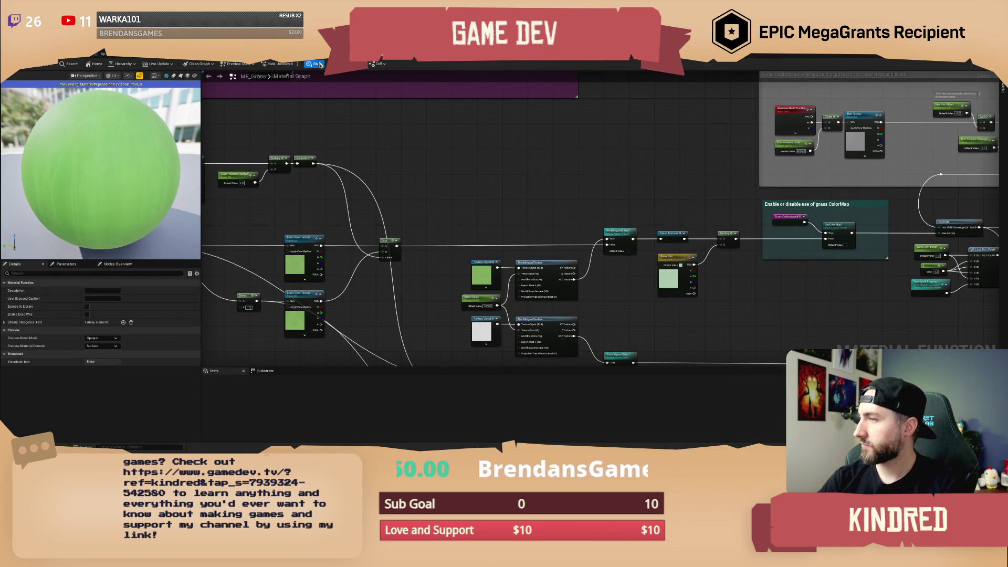
{"action": "key", "text": "alt+Tab"}
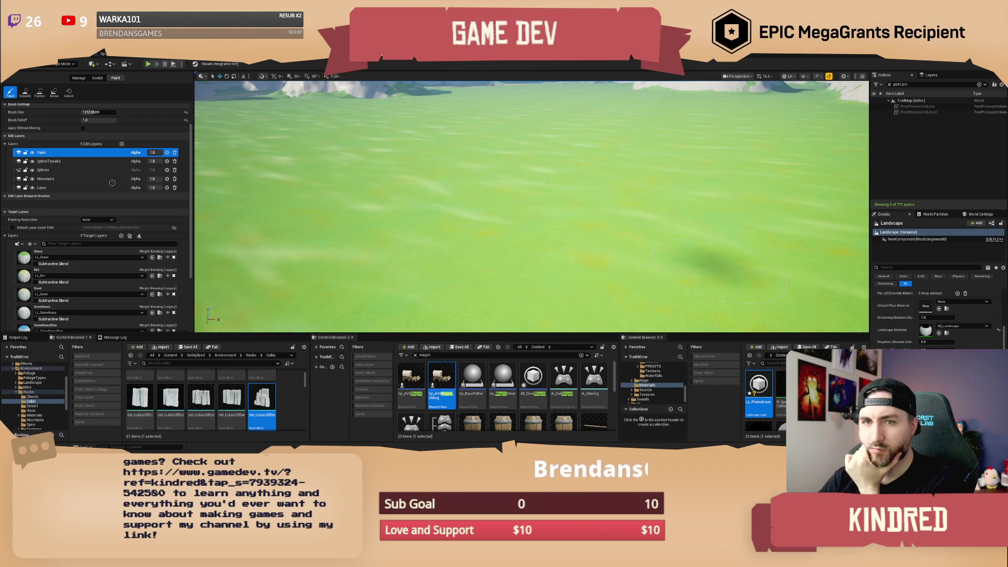
{"action": "scroll", "coordinate": [105, 252], "scroll_direction": "down", "scroll_amount": 3}
{"action": "left_click", "coordinate": [79, 318]}
Paint a large brown PlainsGrass ellipse beside the river and extend it up and right.
{"action": "mouse_move", "coordinate": [485, 209]}
{"action": "left_mouse_down"}
{"action": "mouse_move", "coordinate": [420, 237]}
{"action": "mouse_move", "coordinate": [604, 221]}
{"action": "mouse_move", "coordinate": [447, 244]}
{"action": "mouse_move", "coordinate": [618, 249]}
{"action": "left_mouse_up"}
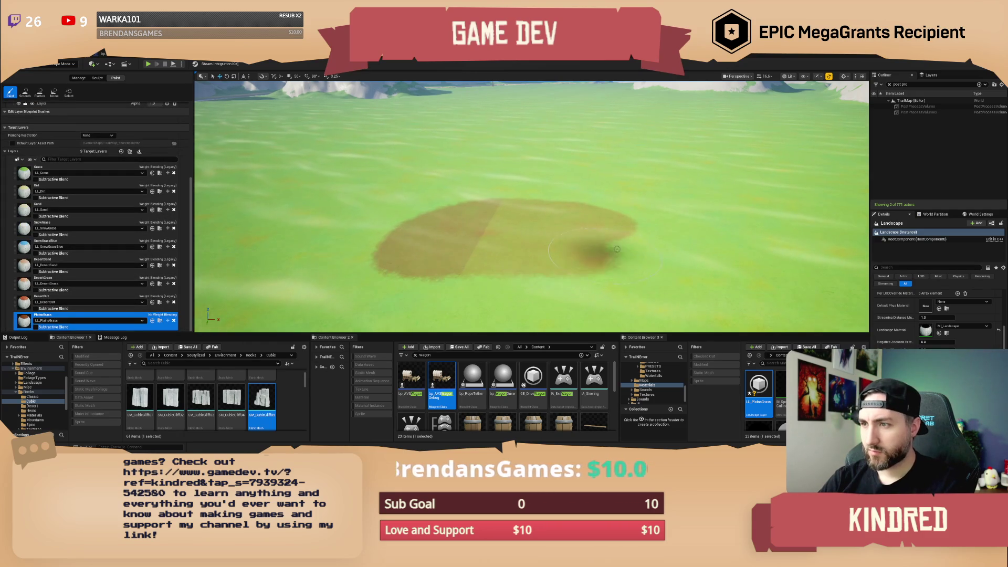
{"action": "scroll", "coordinate": [617, 249], "scroll_direction": "down", "scroll_amount": 5}
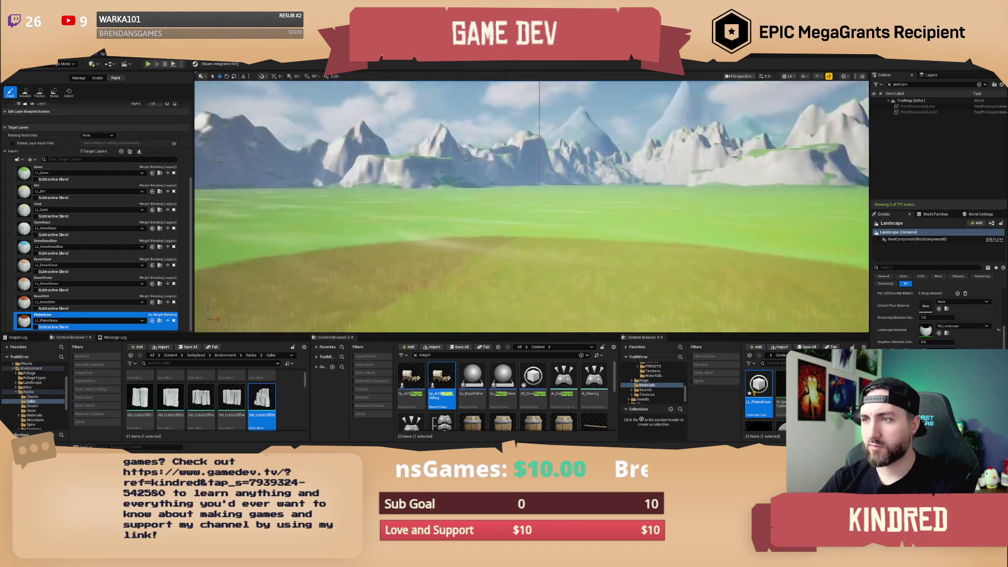
{"action": "scroll", "coordinate": [531, 206], "scroll_direction": "up", "scroll_amount": 5}
{"action": "scroll", "coordinate": [531, 206], "scroll_direction": "up", "scroll_amount": 5}
{"action": "scroll", "coordinate": [531, 206], "scroll_direction": "down", "scroll_amount": 5}
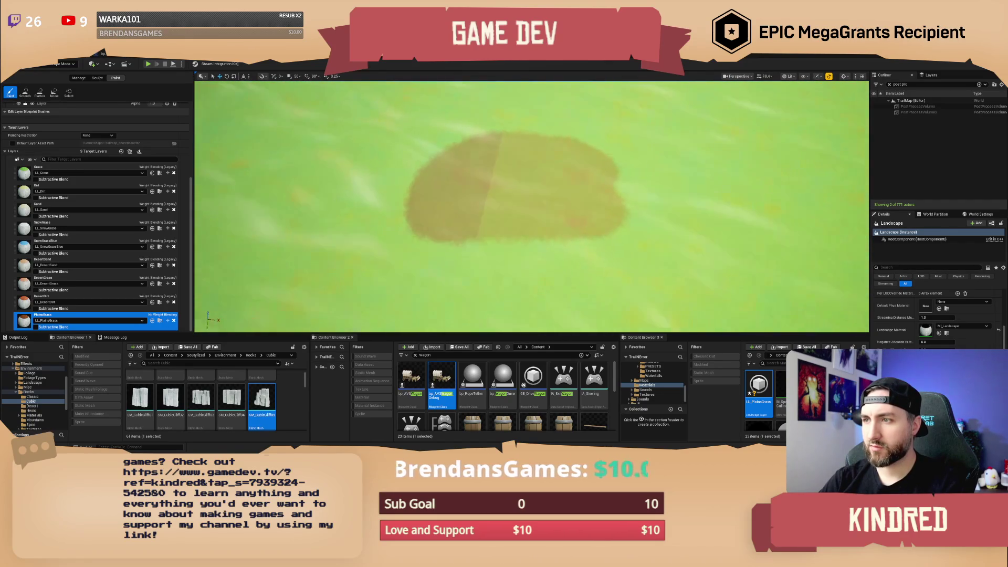
{"action": "scroll", "coordinate": [532, 206], "scroll_direction": "down", "scroll_amount": 5}
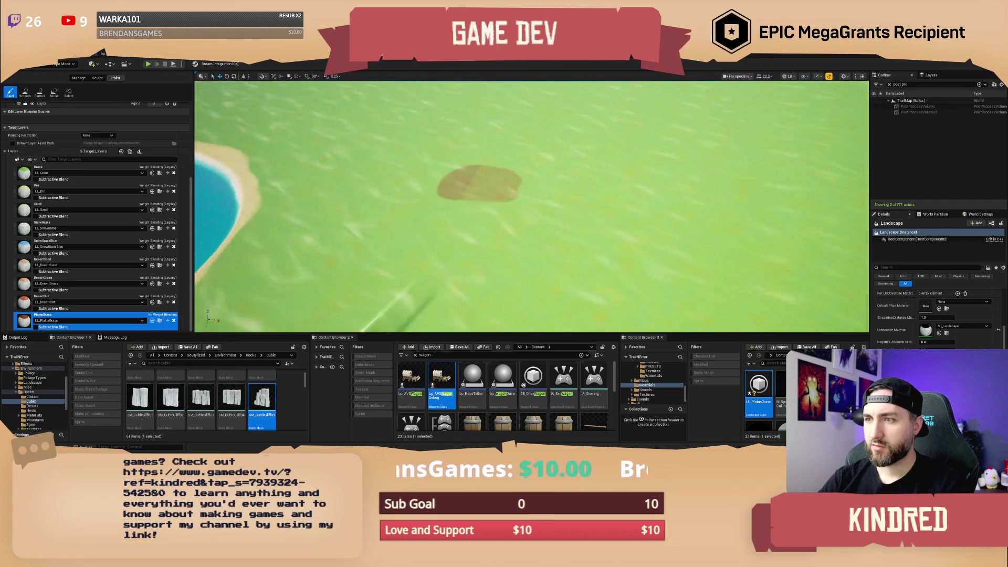
{"action": "scroll", "coordinate": [532, 206], "scroll_direction": "up", "scroll_amount": 5}
{"action": "mouse_move", "coordinate": [473, 146]}
{"action": "left_mouse_down"}
{"action": "mouse_move", "coordinate": [548, 109]}
{"action": "mouse_move", "coordinate": [746, 126]}
{"action": "mouse_move", "coordinate": [533, 115]}
{"action": "left_mouse_up"}
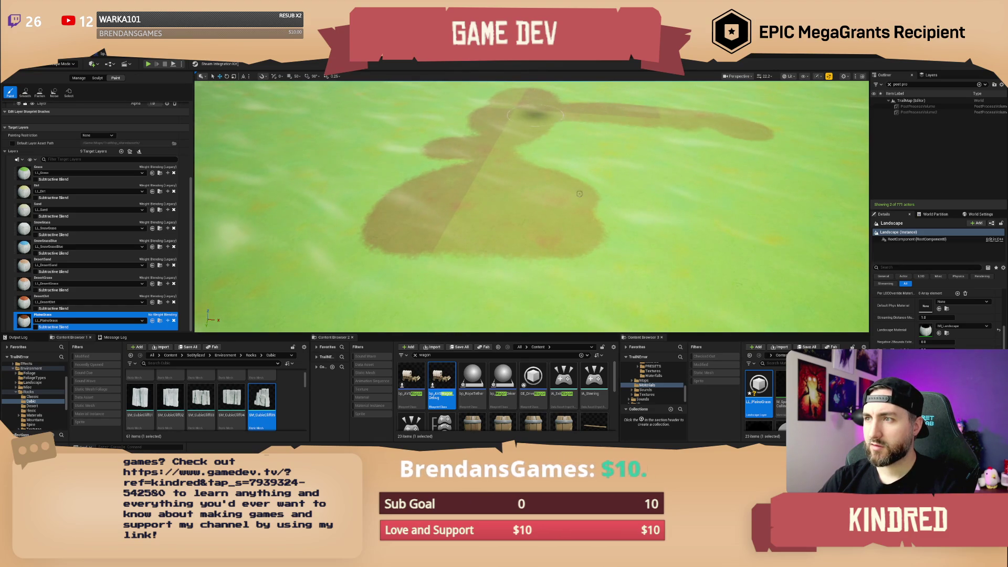
{"action": "scroll", "coordinate": [534, 115], "scroll_direction": "down", "scroll_amount": 5}
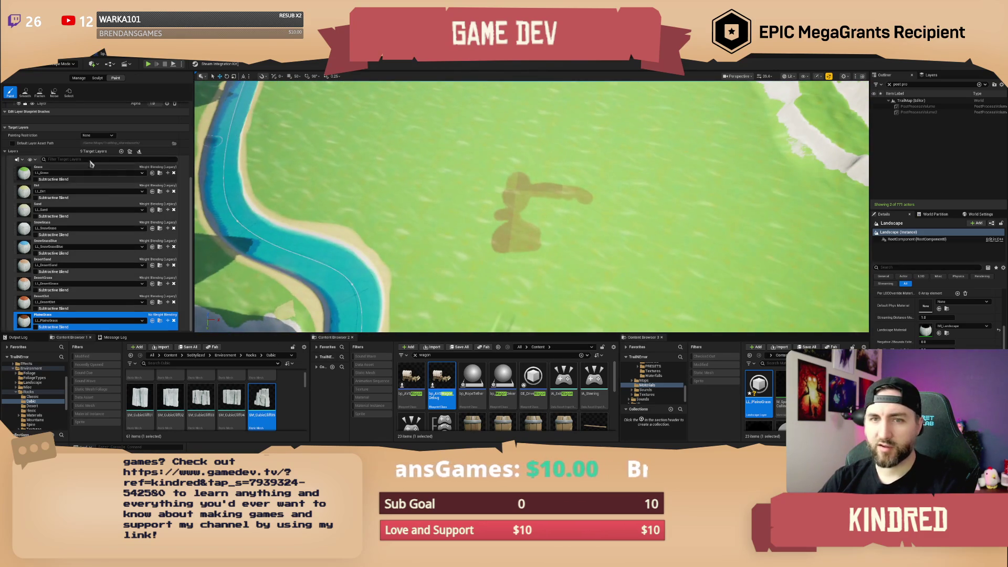
{"action": "scroll", "coordinate": [96, 167], "scroll_direction": "up", "scroll_amount": 5}
Raise Brush Size to about 2974 and extend the patch down and to the left.
{"action": "left_click", "coordinate": [97, 146]}
{"action": "left_click_drag", "start_coordinate": [97, 146], "coordinate": [108, 146]}
{"action": "mouse_move", "coordinate": [553, 187]}
{"action": "left_mouse_down"}
{"action": "mouse_move", "coordinate": [549, 157]}
{"action": "mouse_move", "coordinate": [499, 247]}
{"action": "mouse_move", "coordinate": [446, 239]}
{"action": "mouse_move", "coordinate": [475, 207]}
{"action": "mouse_move", "coordinate": [488, 241]}
{"action": "mouse_move", "coordinate": [482, 227]}
{"action": "mouse_move", "coordinate": [446, 247]}
{"action": "mouse_move", "coordinate": [431, 210]}
{"action": "mouse_move", "coordinate": [456, 194]}
{"action": "mouse_move", "coordinate": [540, 223]}
{"action": "mouse_move", "coordinate": [474, 207]}
{"action": "left_mouse_up"}
{"action": "scroll", "coordinate": [557, 213], "scroll_direction": "up", "scroll_amount": 5}
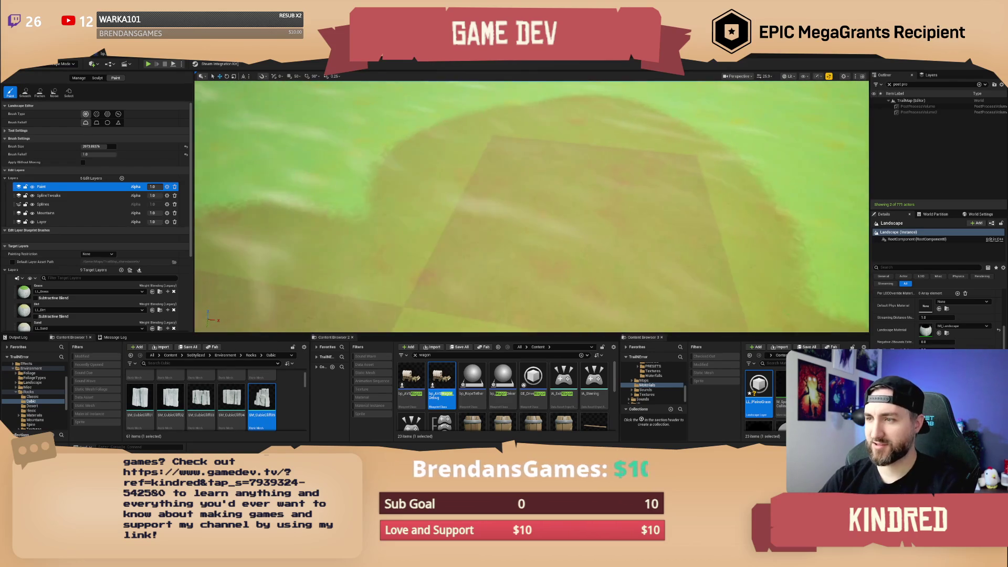
{"action": "scroll", "coordinate": [531, 207], "scroll_direction": "down", "scroll_amount": 5}
{"action": "scroll", "coordinate": [531, 206], "scroll_direction": "down", "scroll_amount": 5}
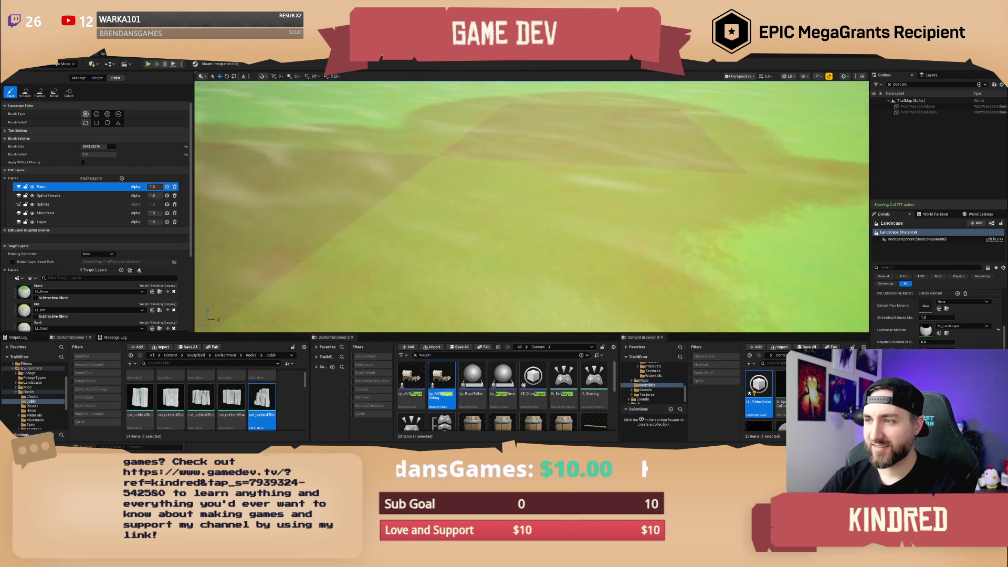
{"action": "scroll", "coordinate": [531, 206], "scroll_direction": "down", "scroll_amount": 5}
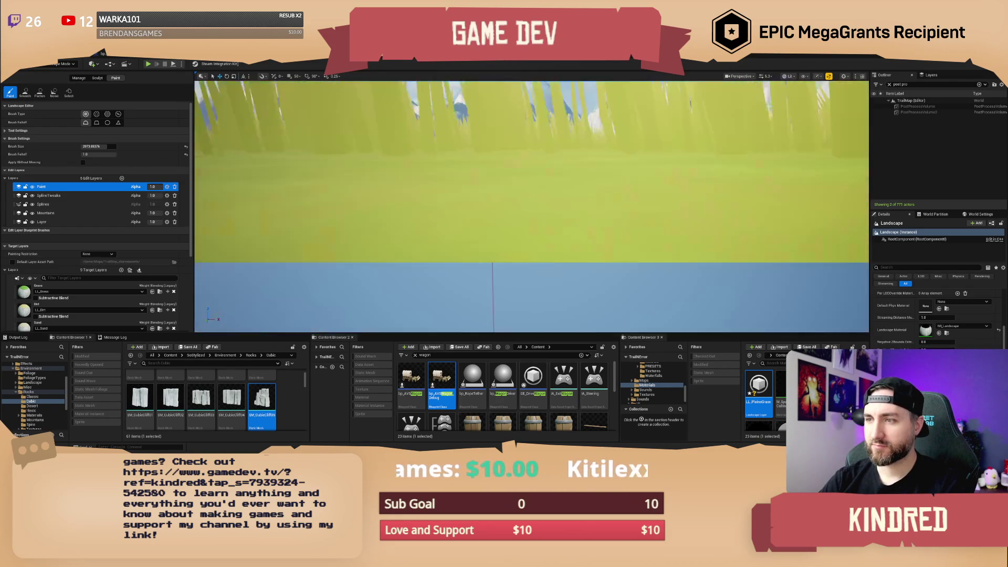
{"action": "scroll", "coordinate": [532, 206], "scroll_direction": "up", "scroll_amount": 5}
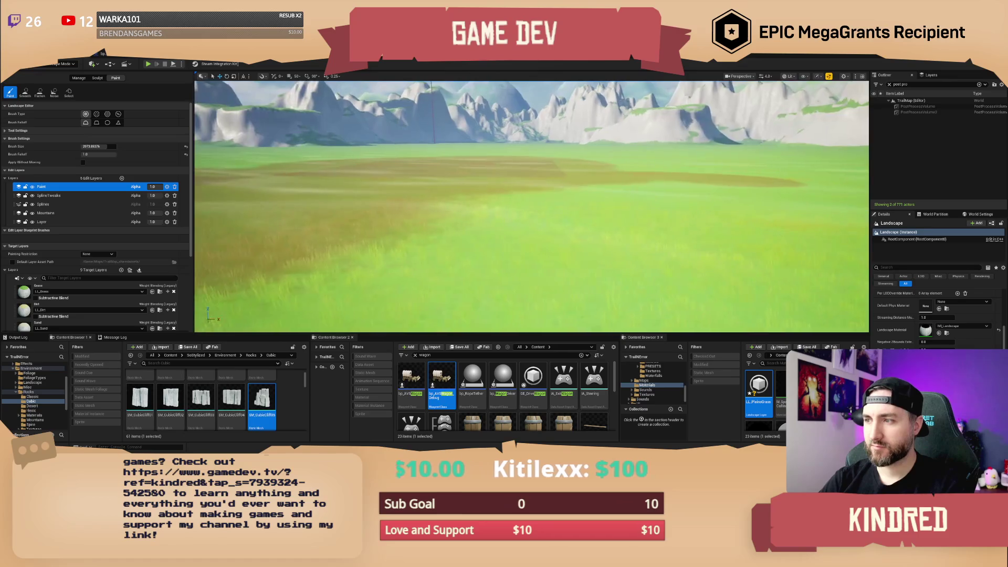
{"action": "scroll", "coordinate": [531, 206], "scroll_direction": "down", "scroll_amount": 5}
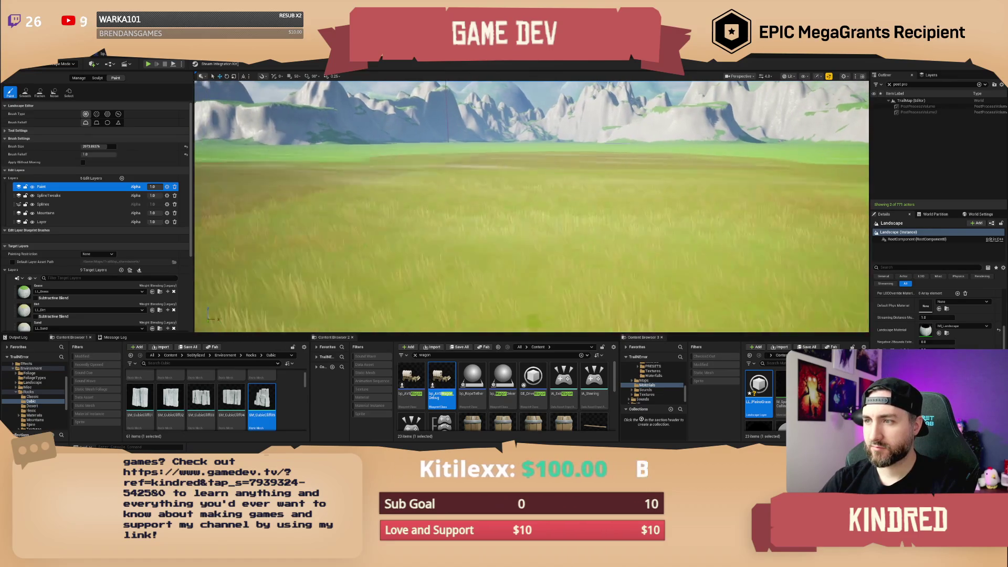
{"action": "scroll", "coordinate": [532, 206], "scroll_direction": "down", "scroll_amount": 4}
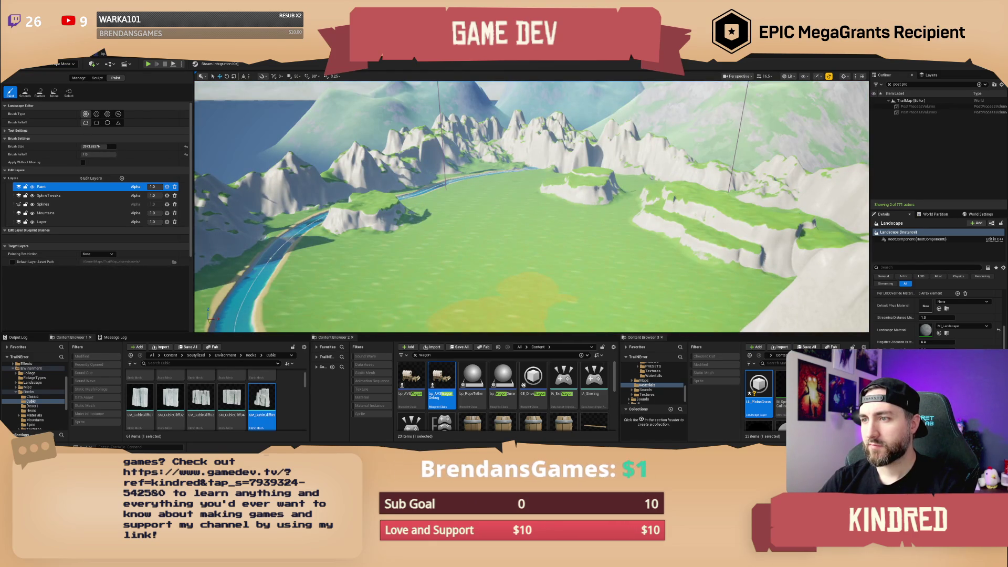
{"action": "scroll", "coordinate": [603, 196], "scroll_direction": "up", "scroll_amount": 3}
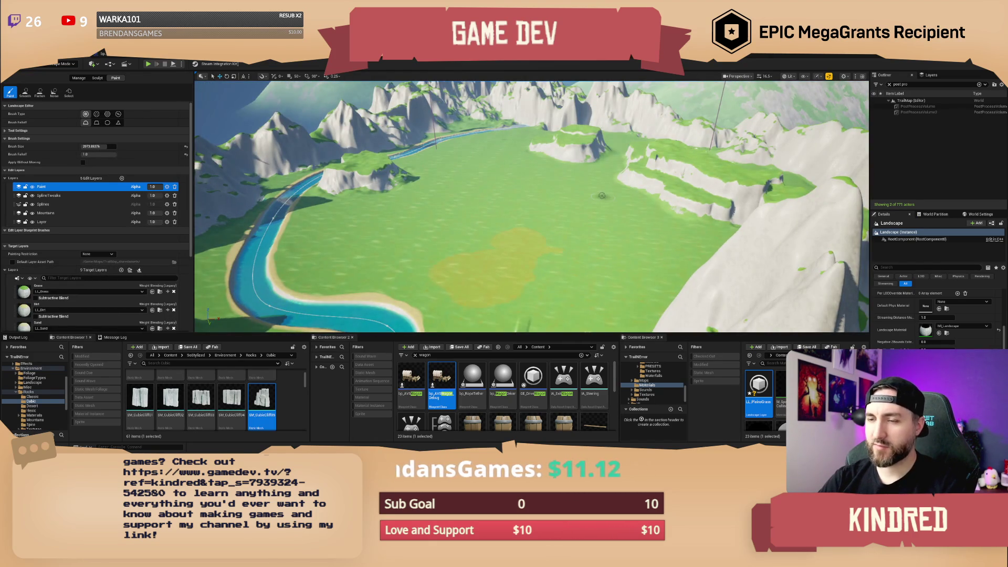
{"action": "scroll", "coordinate": [602, 196], "scroll_direction": "up", "scroll_amount": 5}
{"action": "scroll", "coordinate": [603, 197], "scroll_direction": "up", "scroll_amount": 5}
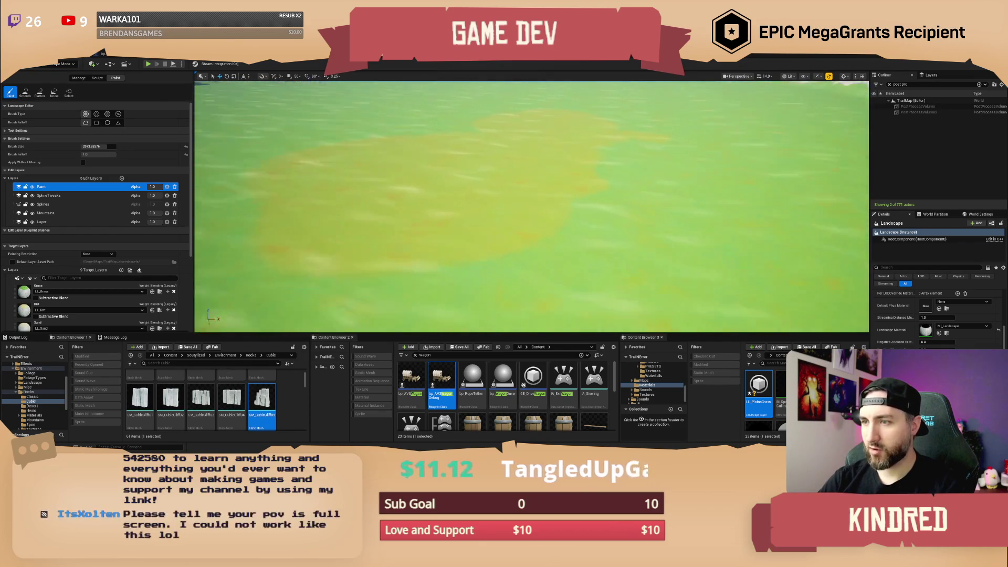
{"action": "scroll", "coordinate": [532, 206], "scroll_direction": "down", "scroll_amount": 3}
{"action": "scroll", "coordinate": [602, 196], "scroll_direction": "down", "scroll_amount": 2}
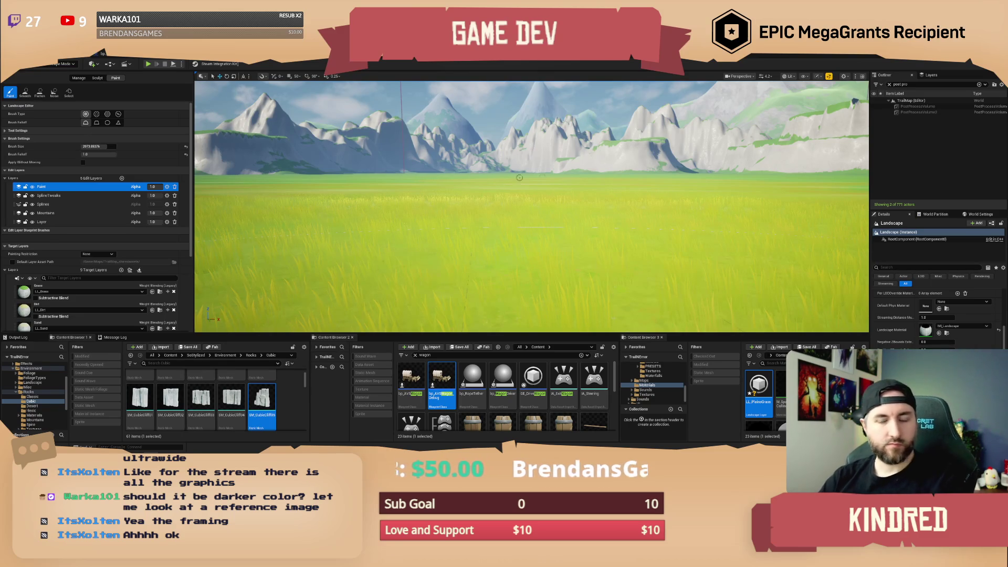
{"action": "scroll", "coordinate": [494, 185], "scroll_direction": "up", "scroll_amount": 3}
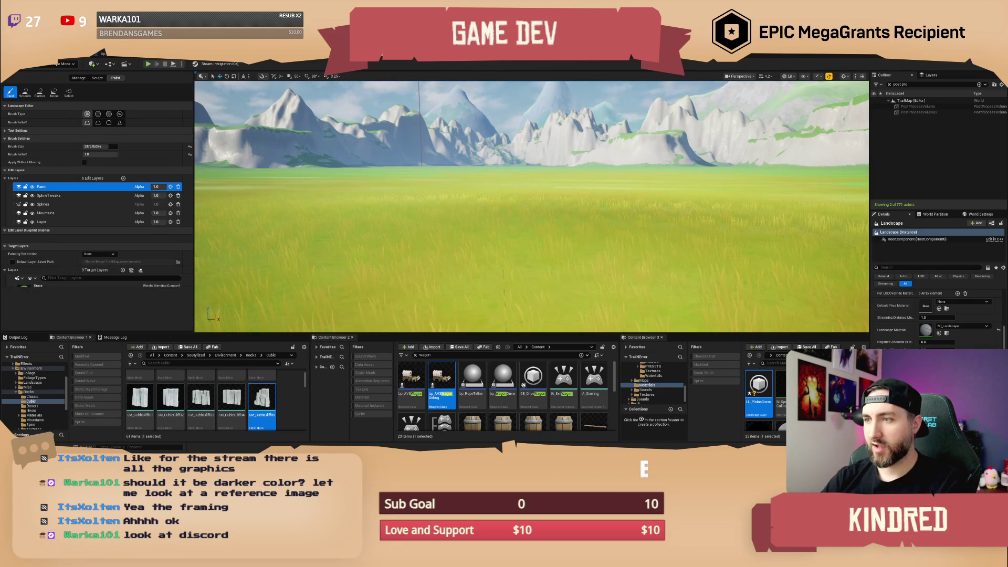
{"action": "scroll", "coordinate": [532, 206], "scroll_direction": "up", "scroll_amount": 3}
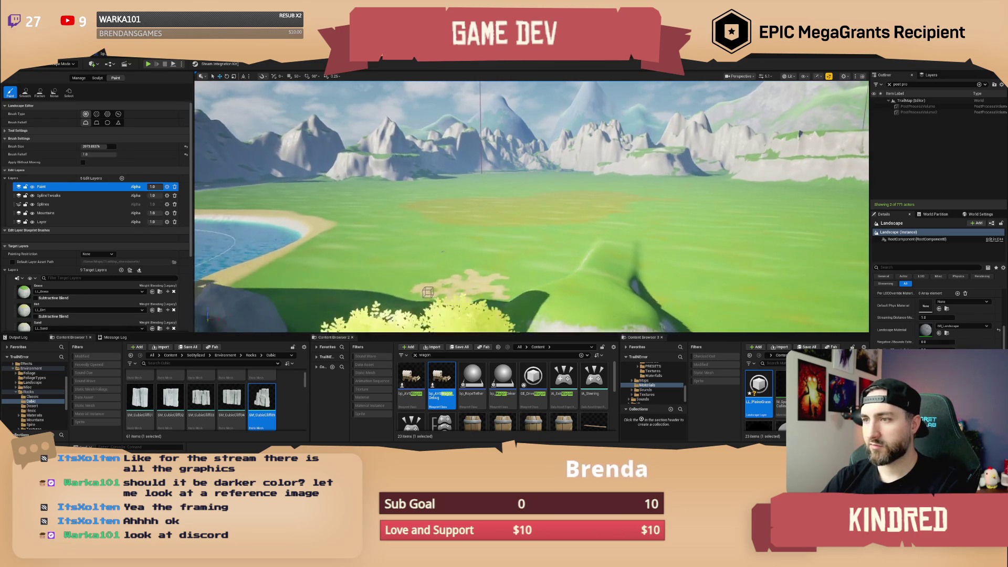
{"action": "scroll", "coordinate": [441, 278], "scroll_direction": "up", "scroll_amount": 2}
{"action": "scroll", "coordinate": [356, 292], "scroll_direction": "up", "scroll_amount": 3}
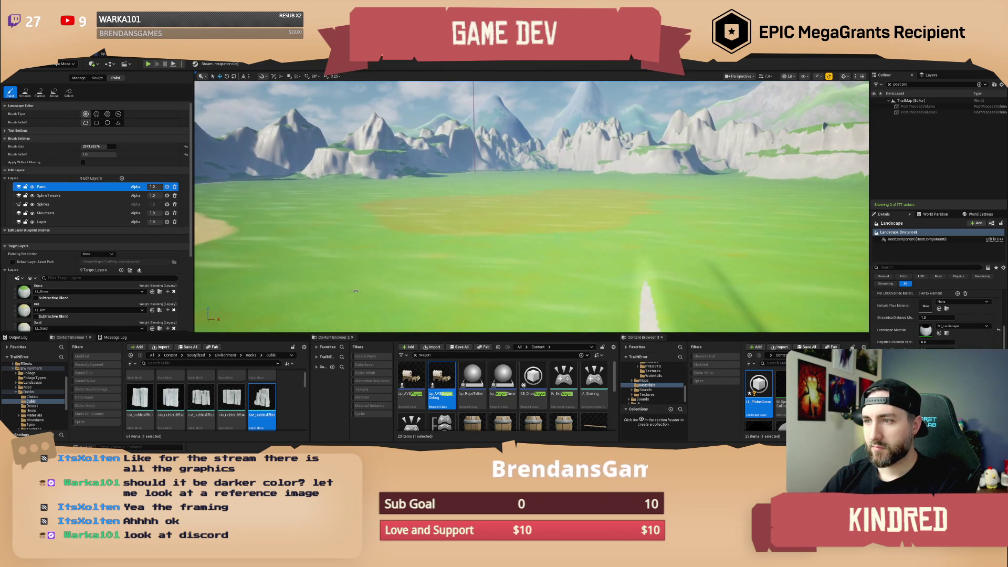
{"action": "scroll", "coordinate": [355, 291], "scroll_direction": "down", "scroll_amount": 2}
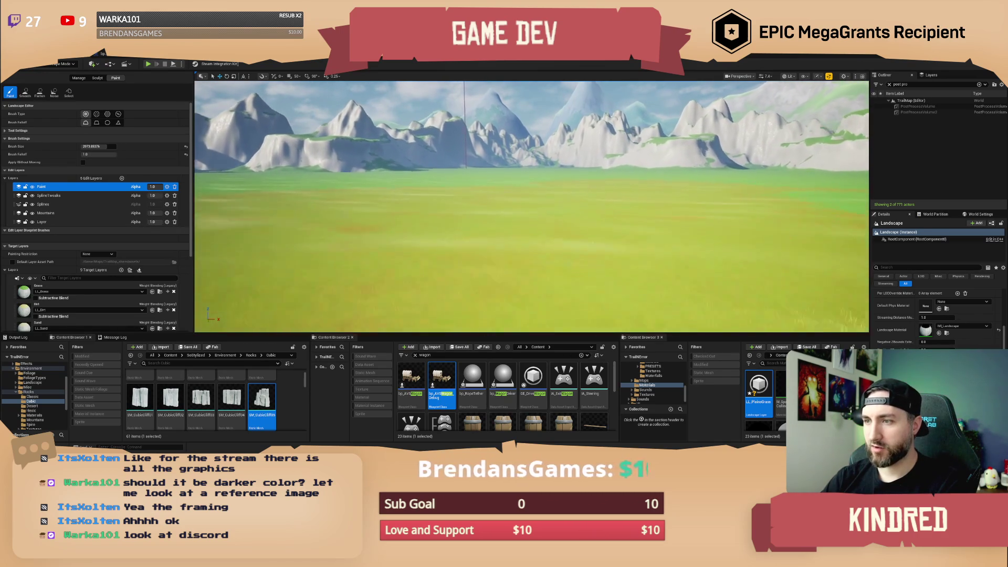
{"action": "scroll", "coordinate": [532, 206], "scroll_direction": "down", "scroll_amount": 3}
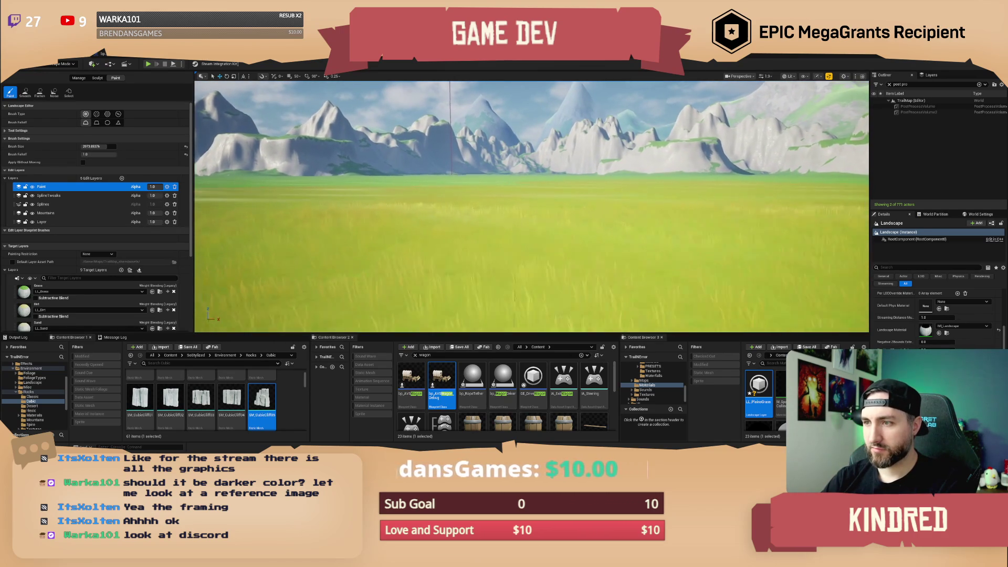
{"action": "scroll", "coordinate": [532, 206], "scroll_direction": "down", "scroll_amount": 1}
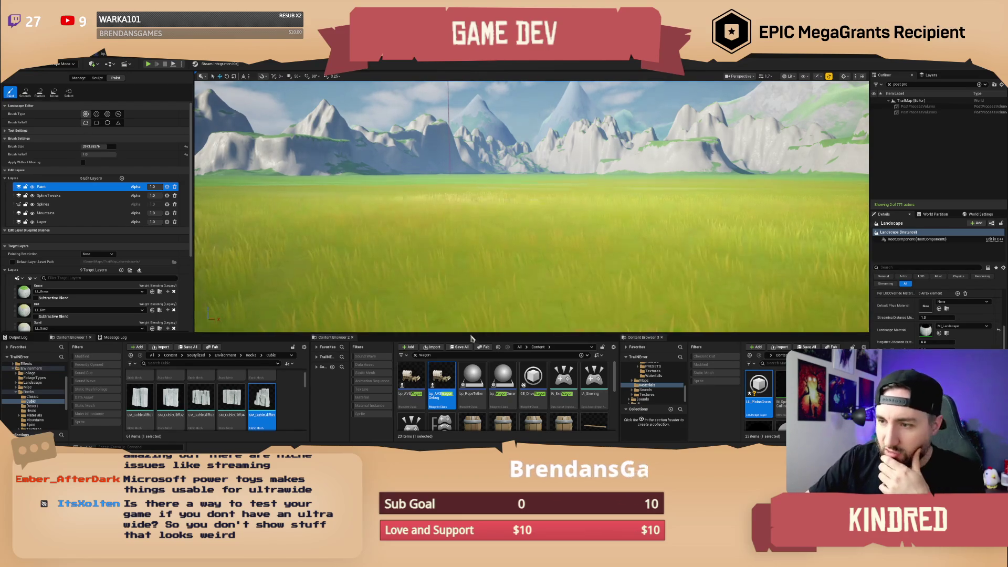
{"action": "left_click_drag", "start_coordinate": [470, 333], "coordinate": [467, 225]}
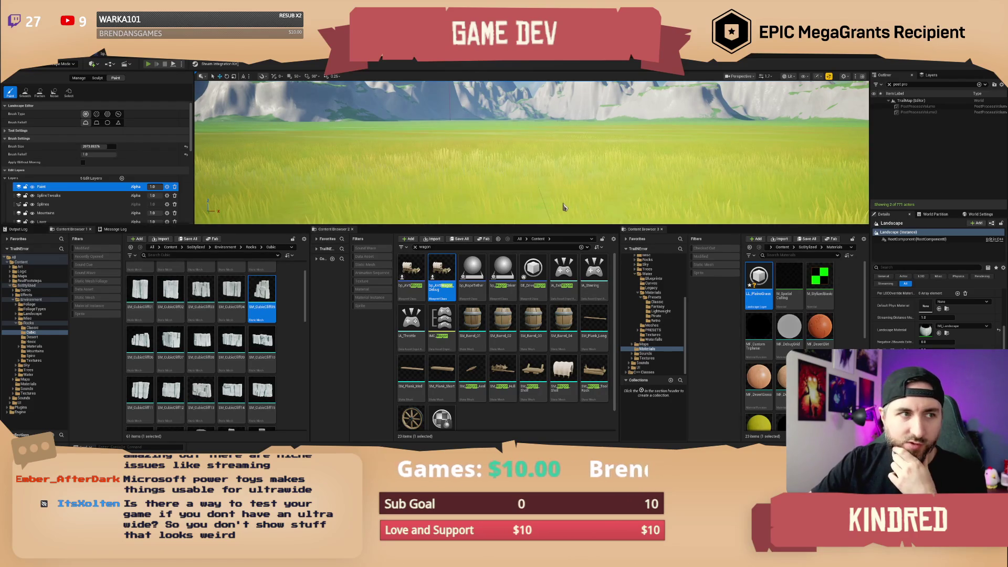
Start Play-in-Editor (Alt+P) and resize the game view and side panels while it runs.
{"action": "key", "text": "alt+p"}
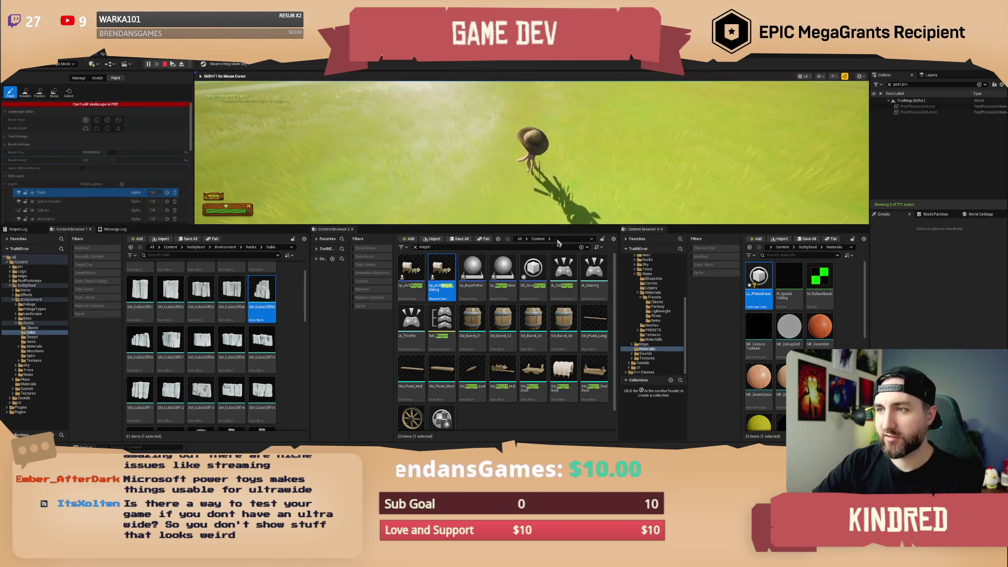
{"action": "mouse_move", "coordinate": [554, 231]}
{"action": "left_mouse_down"}
{"action": "mouse_move", "coordinate": [558, 375]}
{"action": "mouse_move", "coordinate": [578, 399]}
{"action": "left_mouse_up"}
{"action": "left_click_drag", "start_coordinate": [870, 240], "coordinate": [730, 239]}
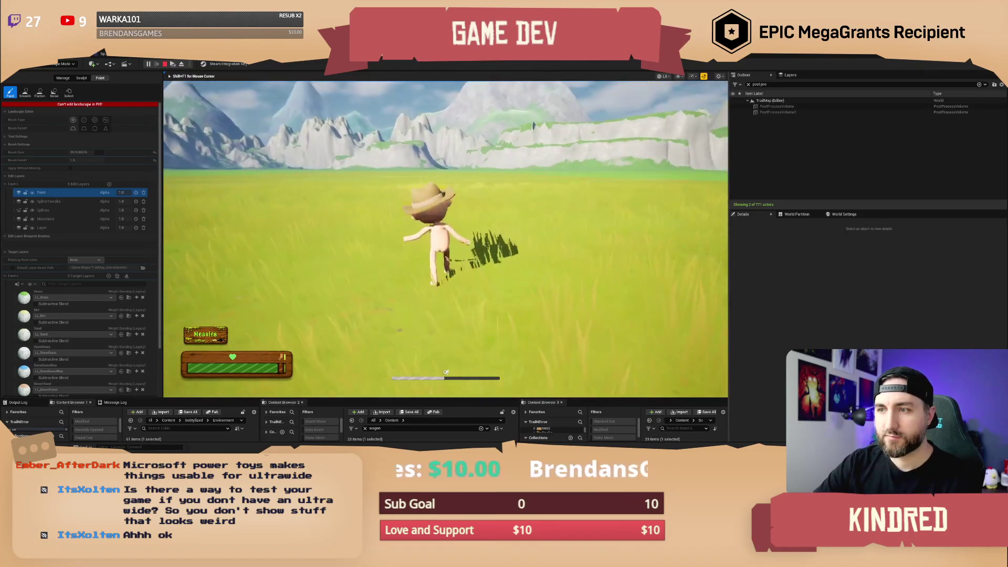
{"action": "key", "text": "shift+F1"}
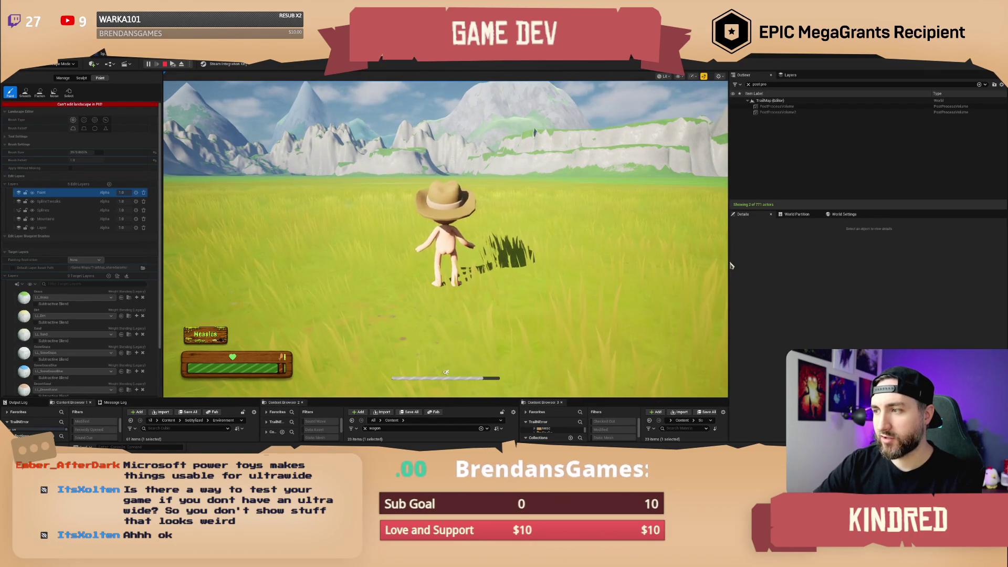
{"action": "left_click_drag", "start_coordinate": [730, 261], "coordinate": [233, 275]}
Turn the character toward the camera, then widen the game view and make the asset panels taller.
{"action": "left_click", "coordinate": [220, 275]}
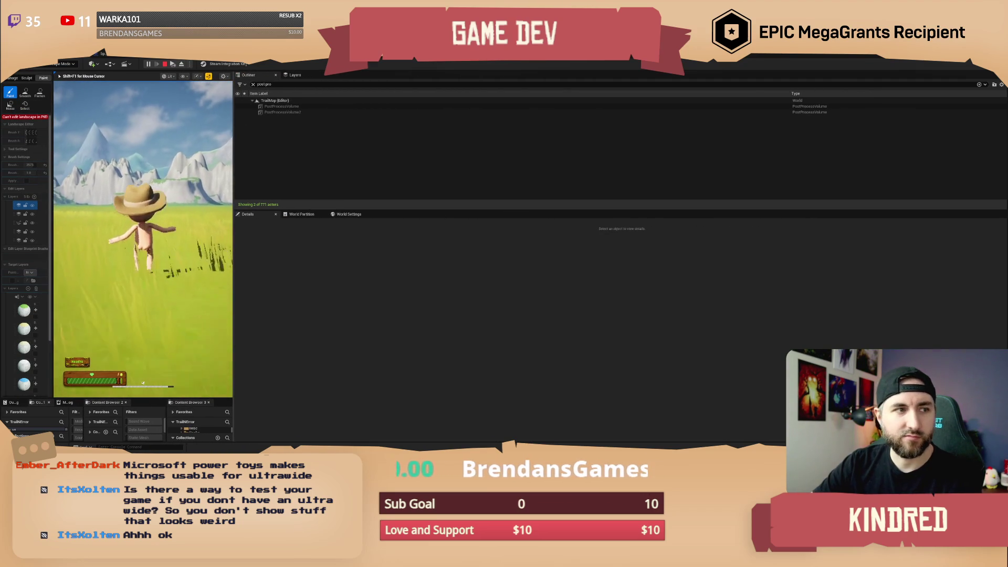
{"action": "key", "text": "s"}
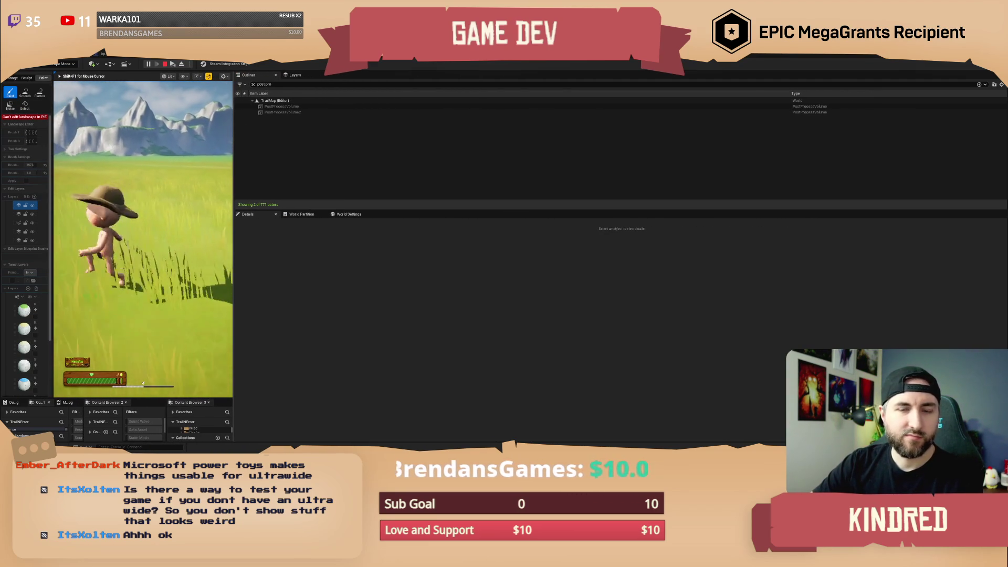
{"action": "key", "text": "shift+F1"}
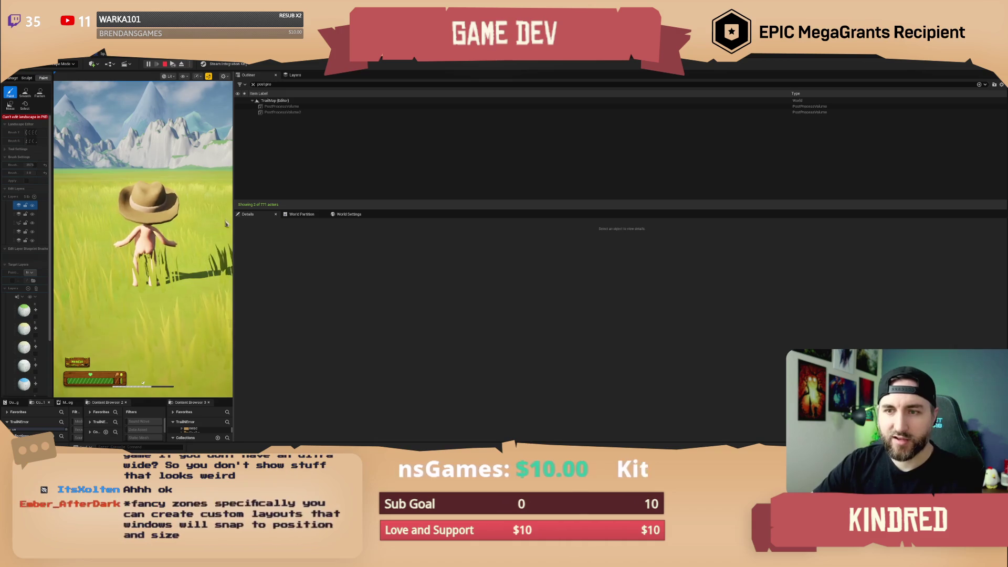
{"action": "left_click_drag", "start_coordinate": [234, 201], "coordinate": [832, 226]}
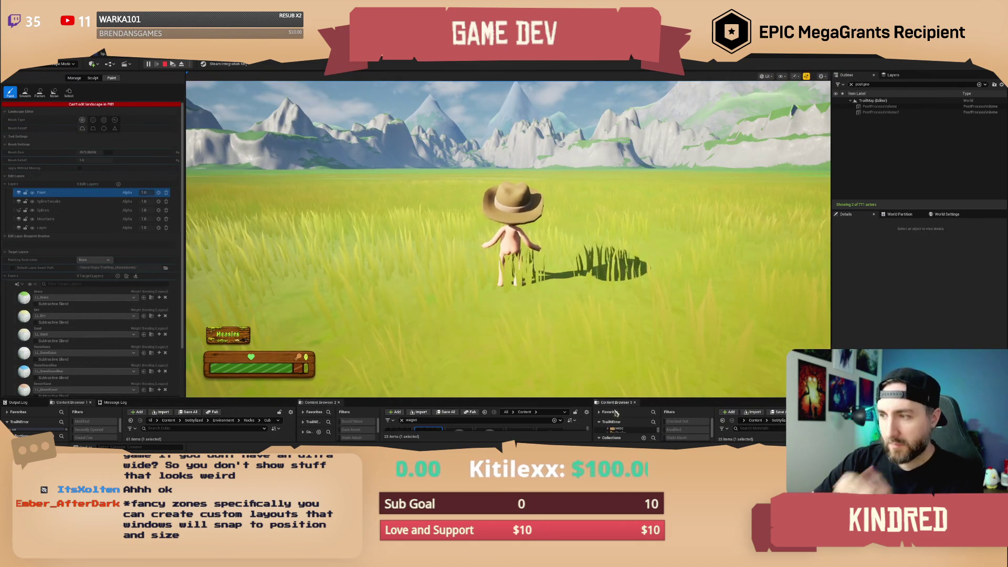
{"action": "left_click_drag", "start_coordinate": [620, 398], "coordinate": [646, 365]}
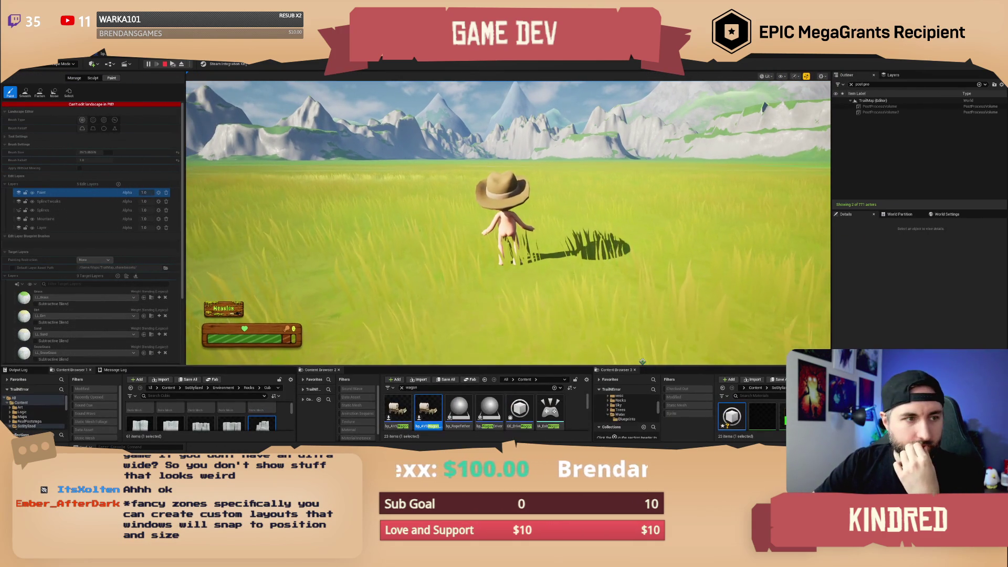
Run the character through the grass toward the rocks and trees, then stop the play session.
{"action": "left_click", "coordinate": [610, 279]}
{"action": "key", "text": "w"}
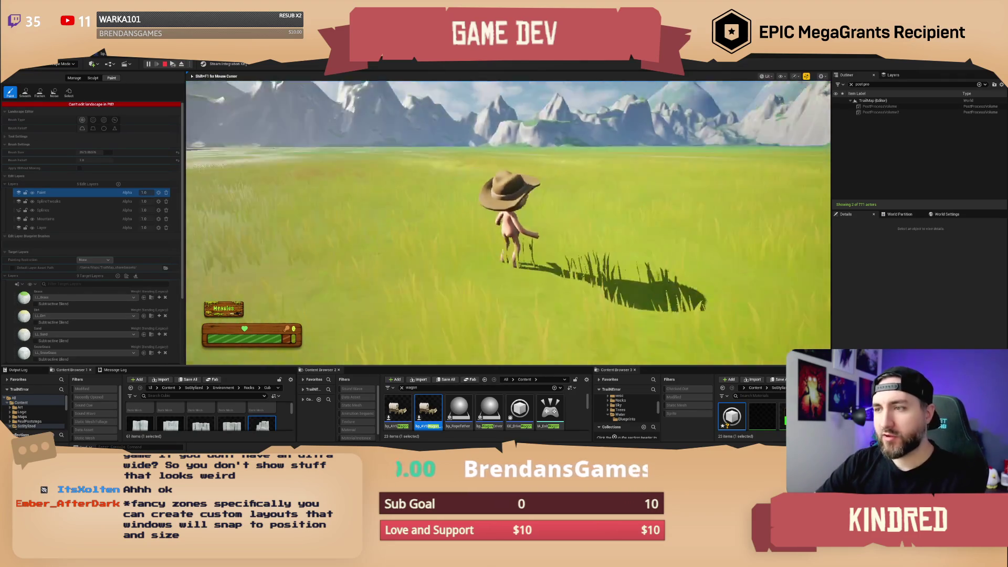
{"action": "key", "text": "d"}
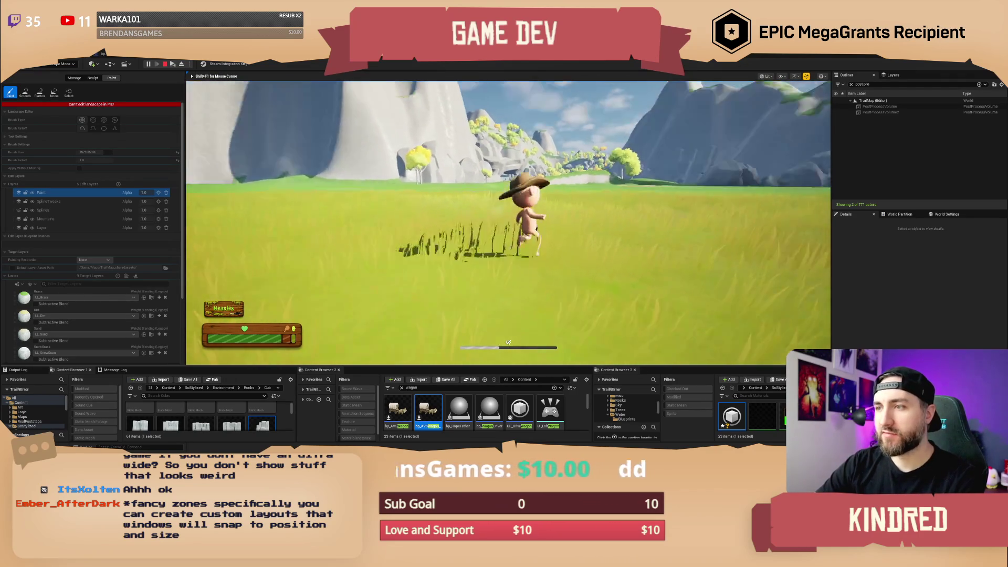
{"action": "key", "text": "Escape"}
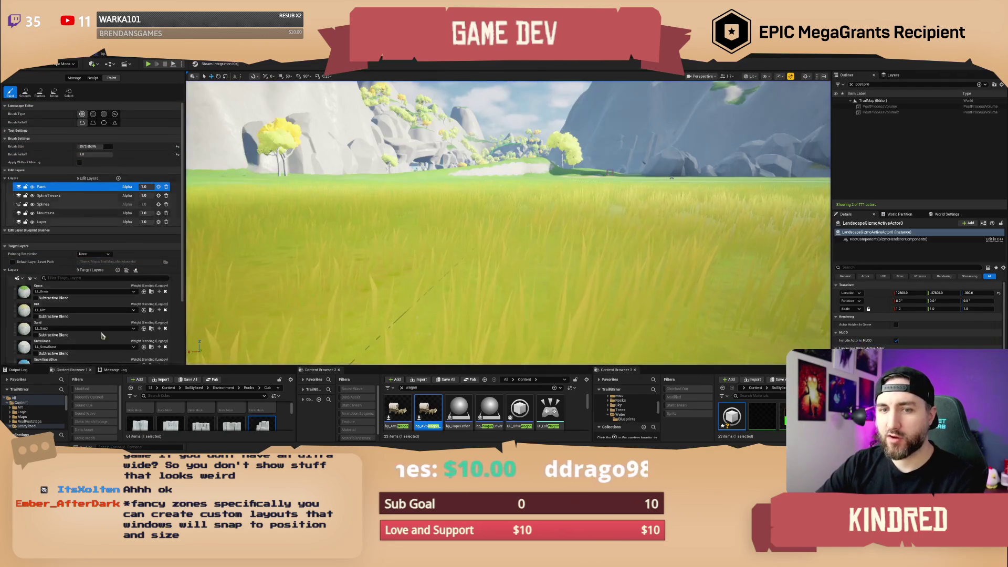
Float Content Browser 3 as its own window and reshape it taller and wider to show more materials.
{"action": "key", "text": "w"}
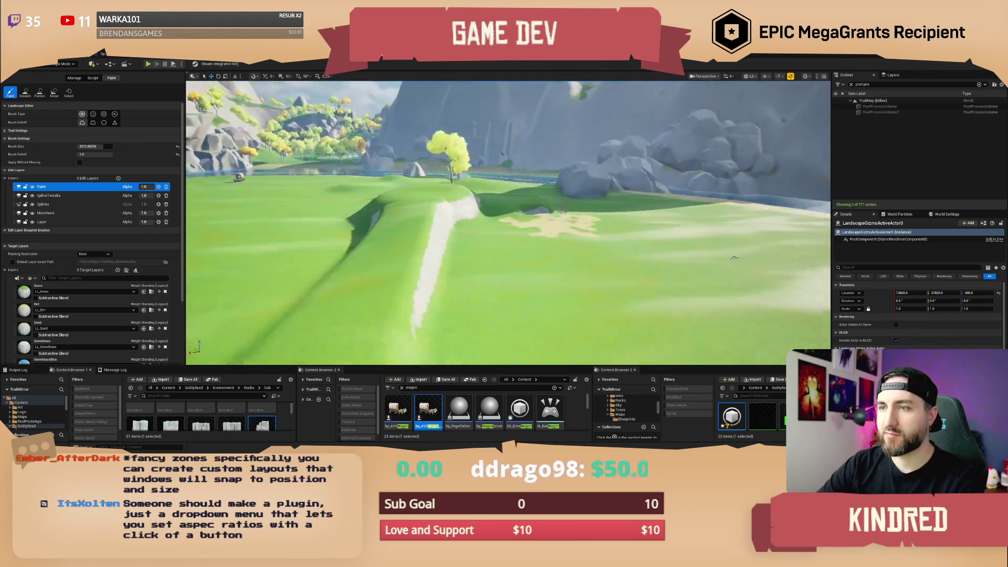
{"action": "key", "text": "w"}
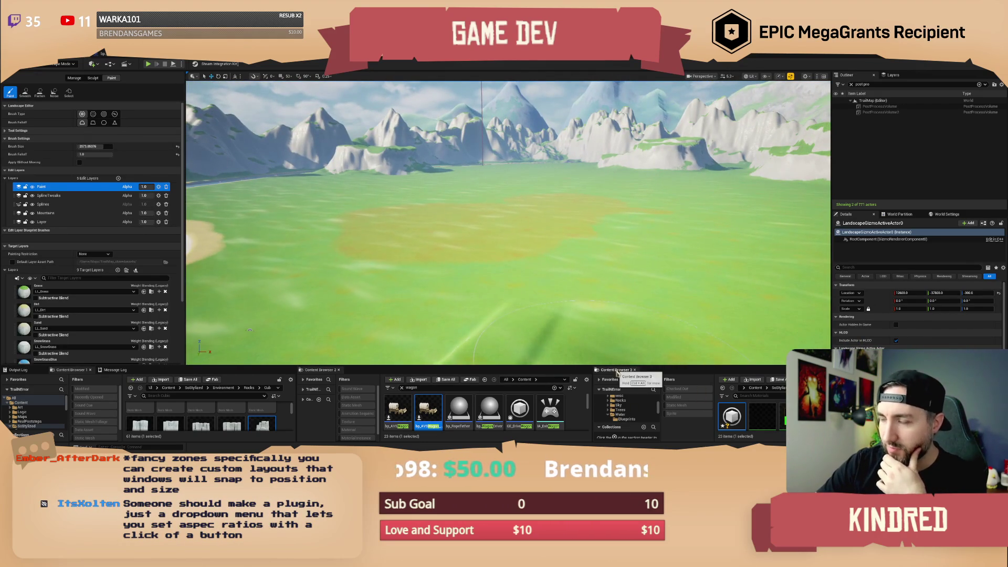
{"action": "left_click_drag", "start_coordinate": [617, 371], "coordinate": [597, 225]}
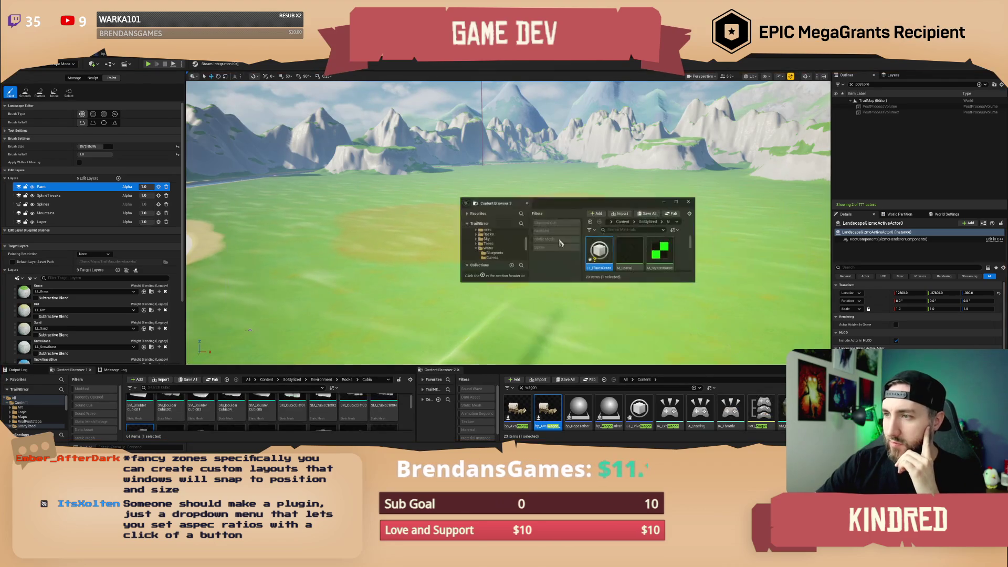
{"action": "mouse_move", "coordinate": [695, 282]}
{"action": "left_mouse_down"}
{"action": "mouse_move", "coordinate": [590, 353]}
{"action": "mouse_move", "coordinate": [590, 383]}
{"action": "left_mouse_up"}
{"action": "left_click_drag", "start_coordinate": [499, 203], "coordinate": [448, 104]}
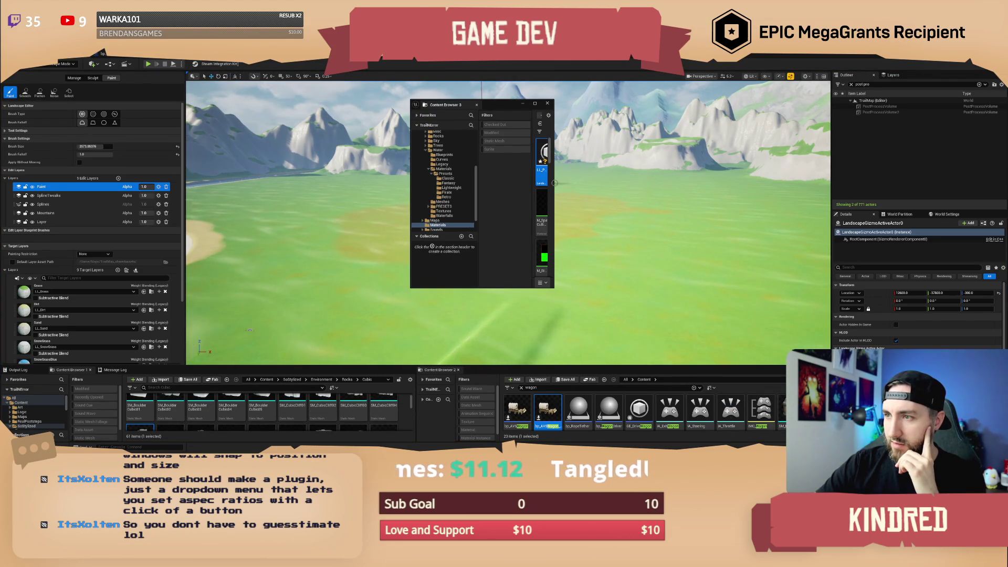
{"action": "left_click_drag", "start_coordinate": [559, 183], "coordinate": [643, 184]}
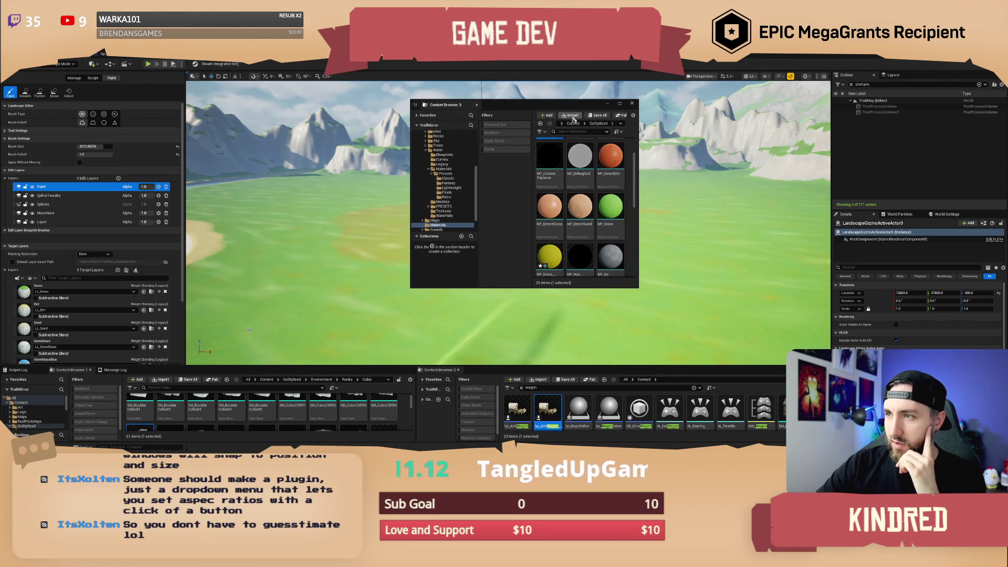
{"action": "left_click_drag", "start_coordinate": [549, 98], "coordinate": [548, 59]}
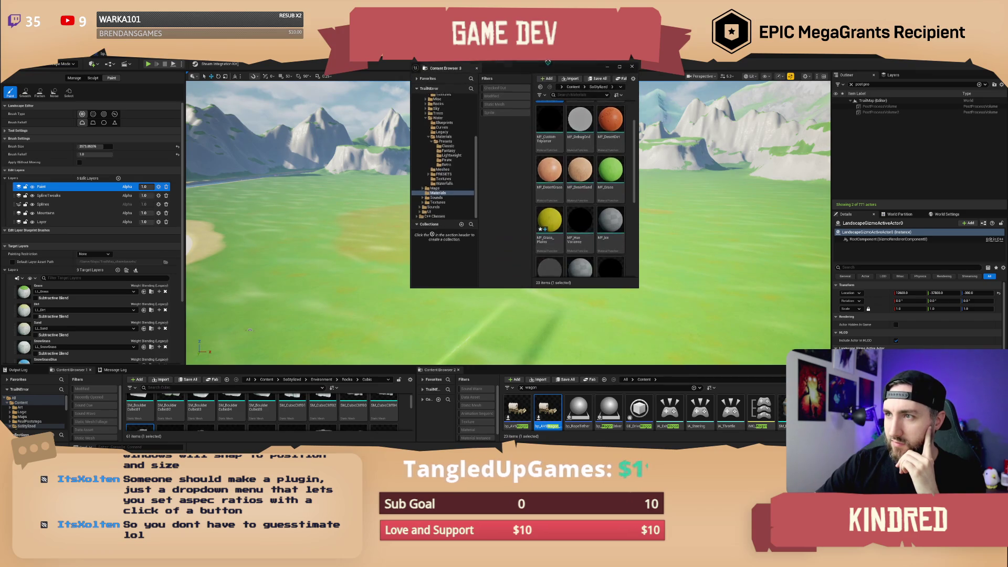
Redock Content Browser 3 back into the bottom panel below the viewport.
{"action": "left_click_drag", "start_coordinate": [527, 288], "coordinate": [526, 368]}
{"action": "mouse_move", "coordinate": [512, 66]}
{"action": "left_mouse_down"}
{"action": "mouse_move", "coordinate": [675, 104]}
{"action": "mouse_move", "coordinate": [998, 210]}
{"action": "left_mouse_up"}
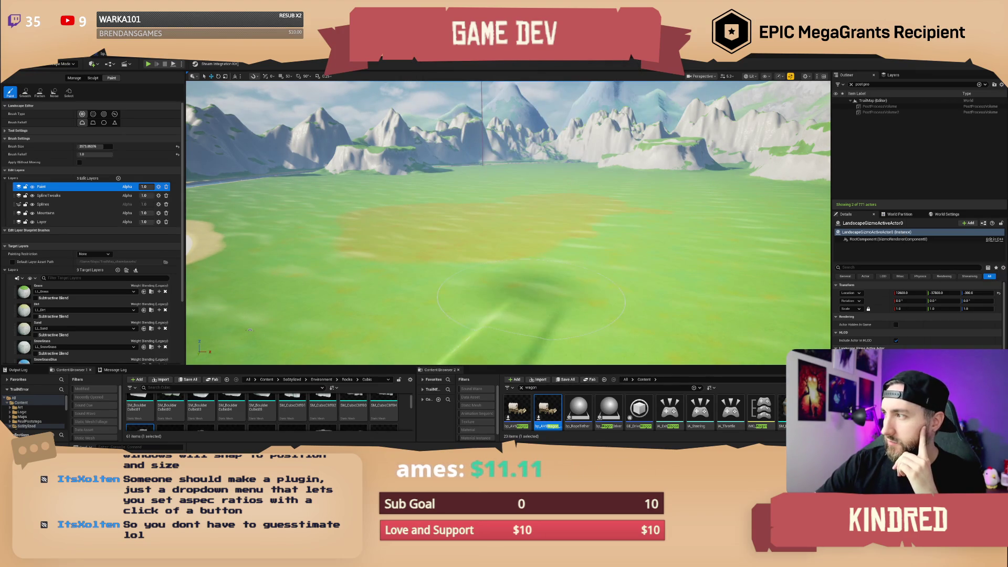
{"action": "left_click_drag", "start_coordinate": [935, 97], "coordinate": [537, 98]}
{"action": "mouse_move", "coordinate": [467, 103]}
{"action": "left_mouse_down"}
{"action": "mouse_move", "coordinate": [567, 126]}
{"action": "mouse_move", "coordinate": [473, 226]}
{"action": "mouse_move", "coordinate": [683, 391]}
{"action": "mouse_move", "coordinate": [767, 402]}
{"action": "mouse_move", "coordinate": [661, 395]}
{"action": "left_mouse_up"}
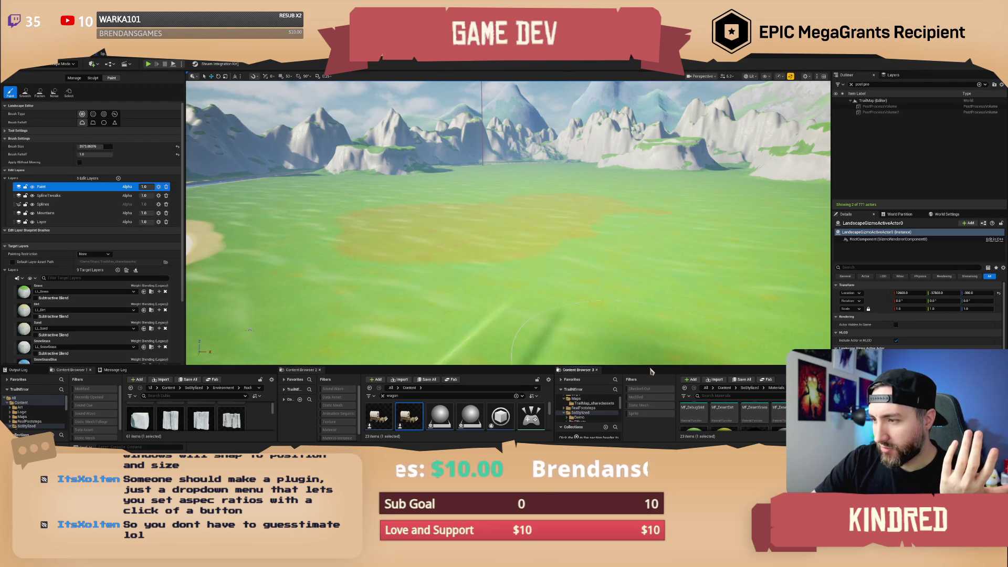
Raise the content browser panels and enable Filter Recursively for the Materials folder.
{"action": "left_click_drag", "start_coordinate": [650, 366], "coordinate": [661, 307]}
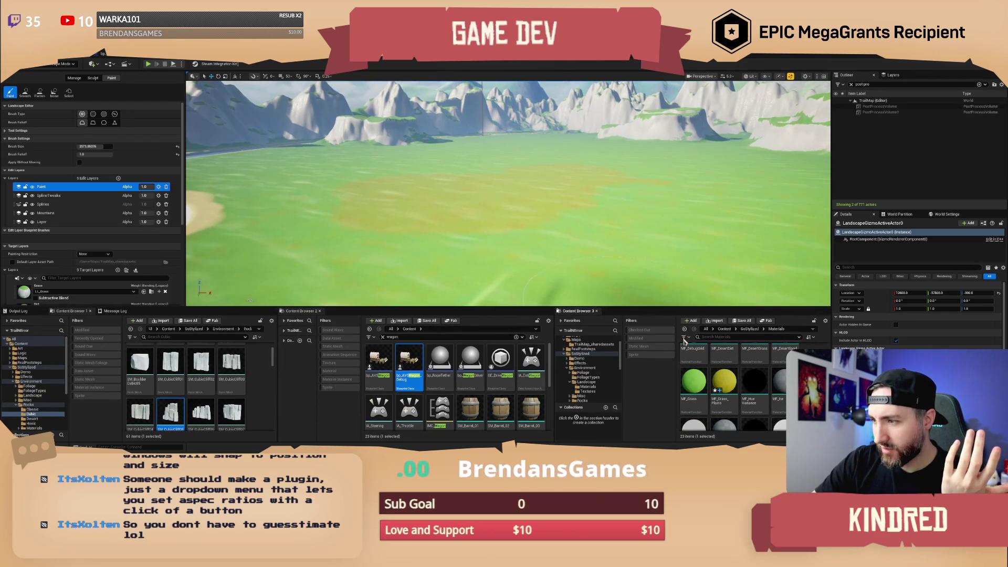
{"action": "left_click", "coordinate": [684, 339]}
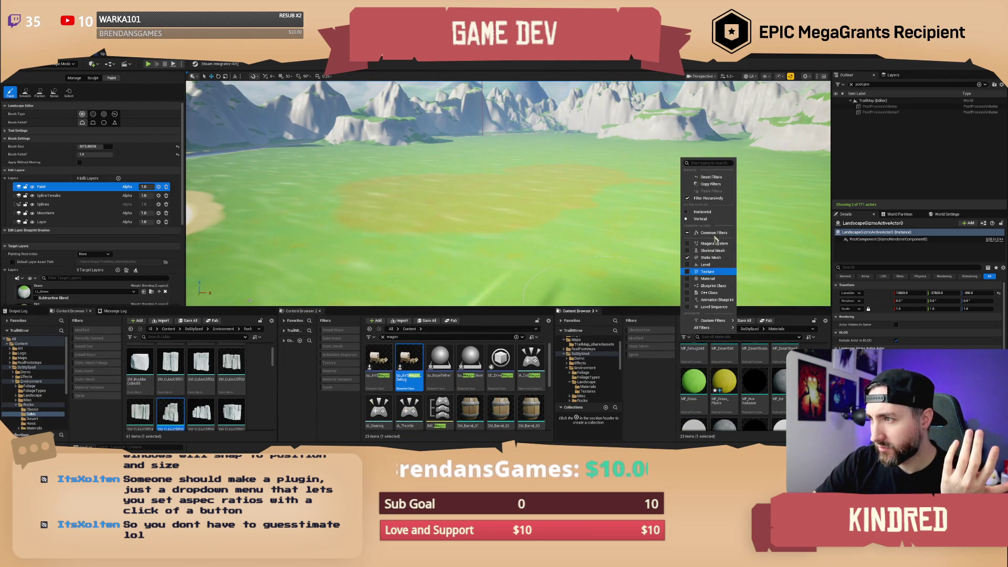
{"action": "left_click", "coordinate": [688, 198]}
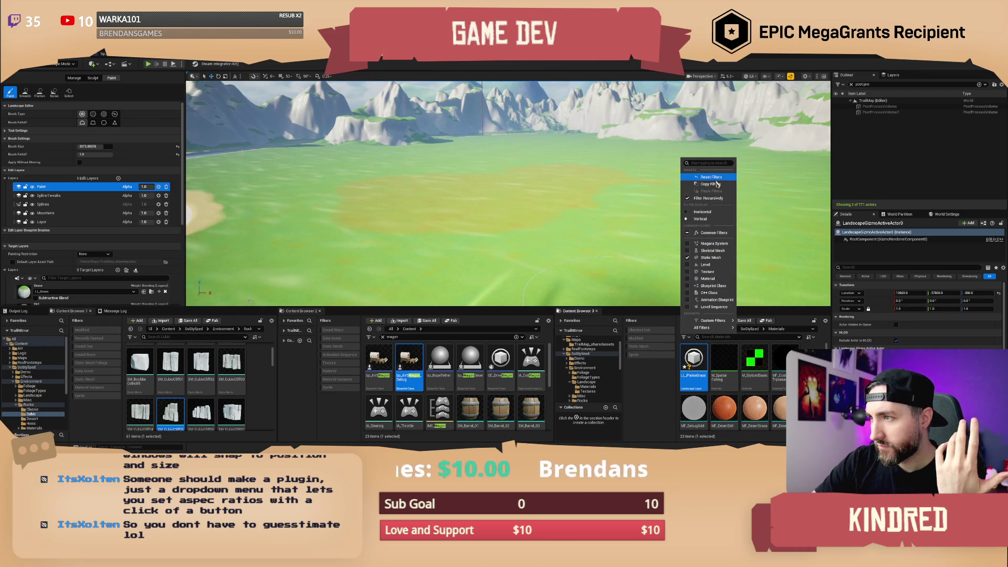
Paint a darker patch onto the grassland.
{"action": "mouse_move", "coordinate": [713, 331]}
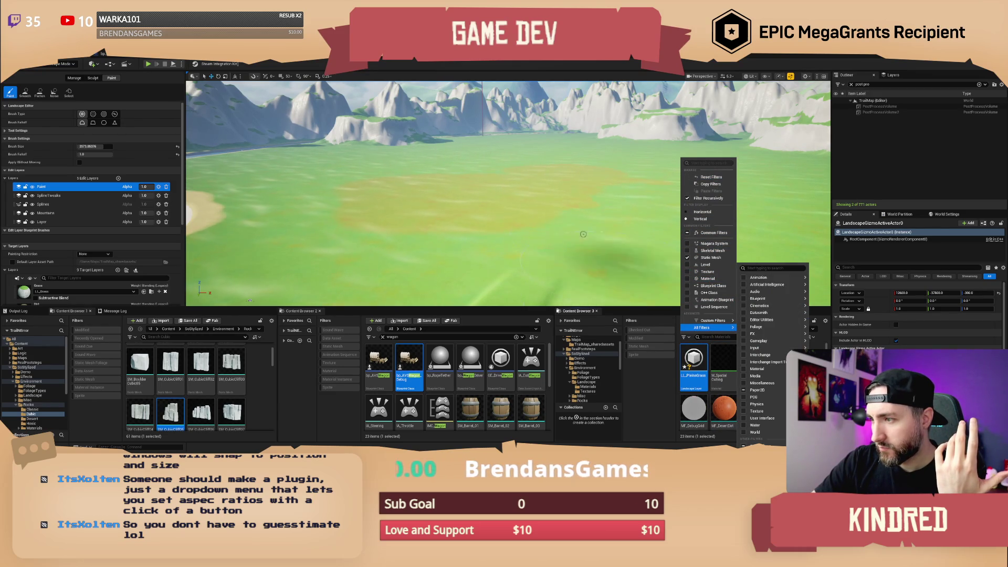
{"action": "left_click", "coordinate": [621, 337]}
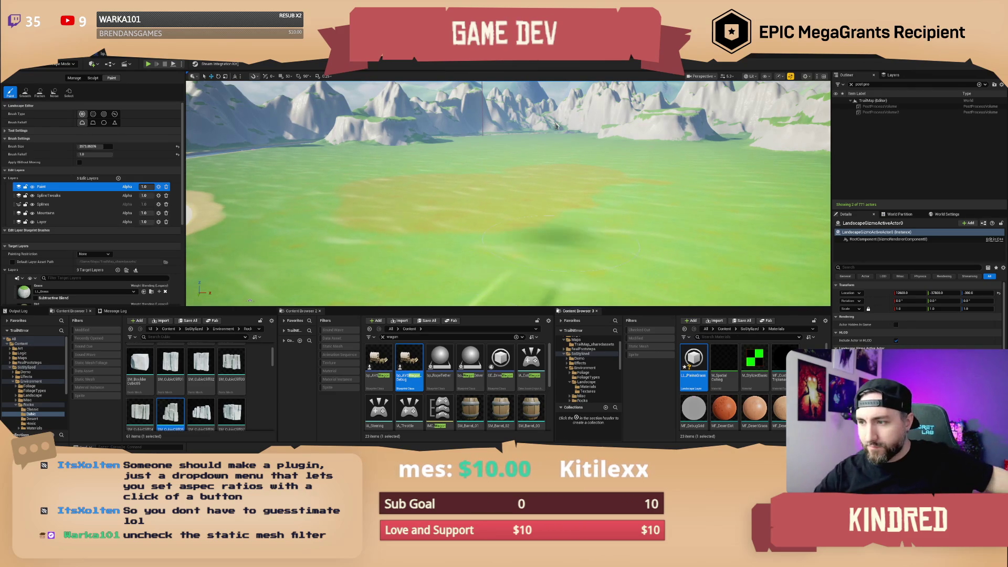
{"action": "left_click", "coordinate": [292, 292]}
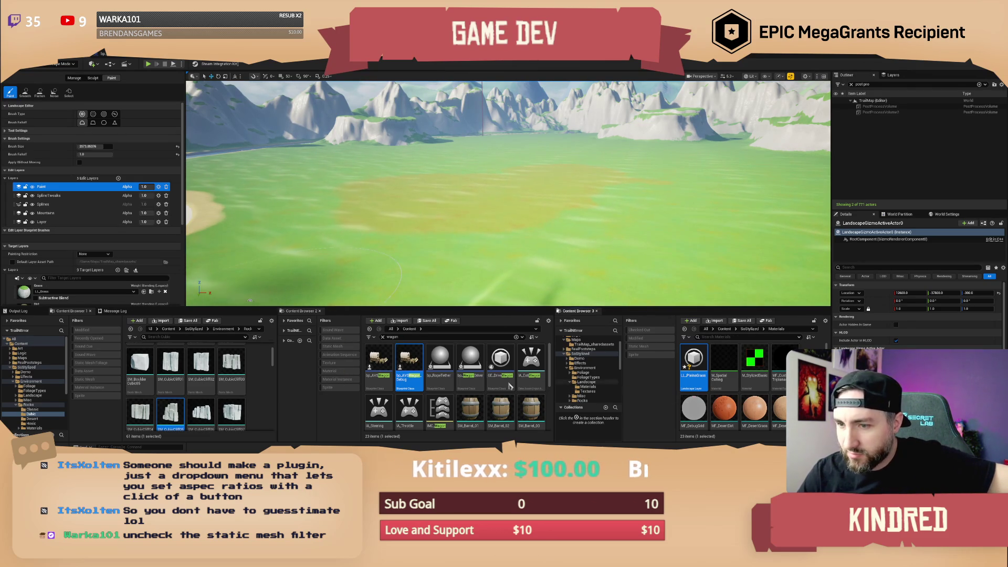
Add the Static Mesh filter to Content Browser 3's asset filters.
{"action": "left_click", "coordinate": [685, 339]}
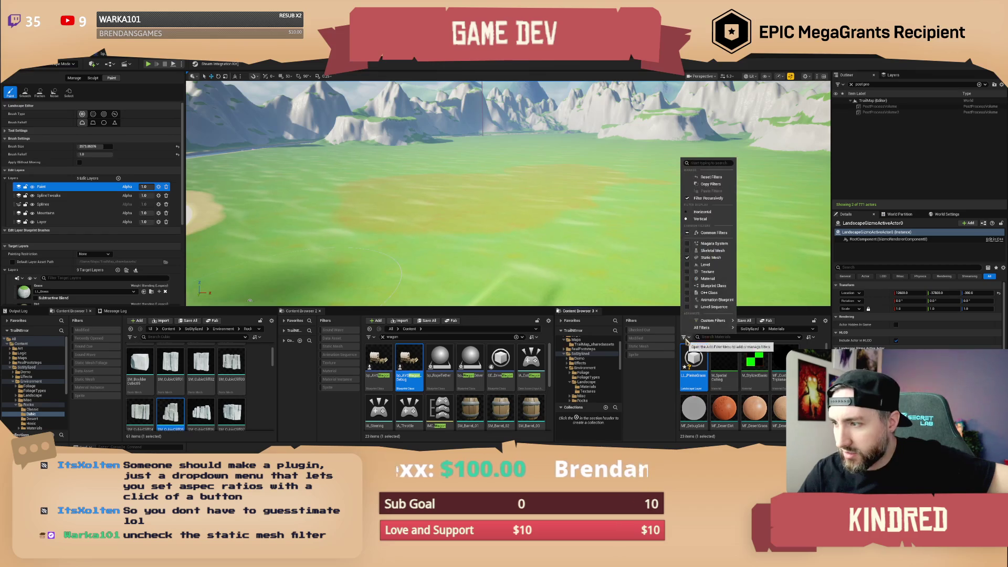
{"action": "left_click", "coordinate": [690, 258]}
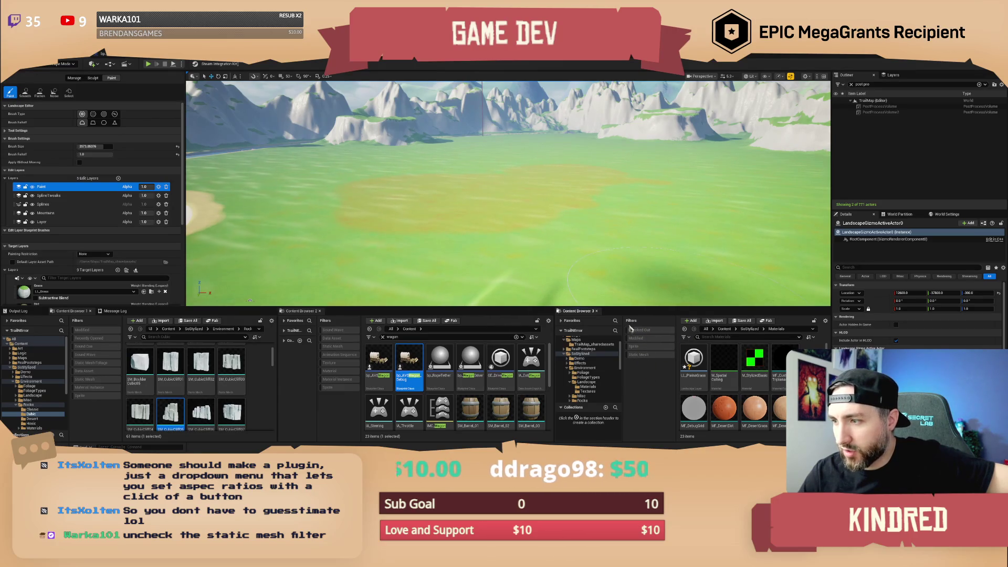
{"action": "left_click", "coordinate": [686, 338]}
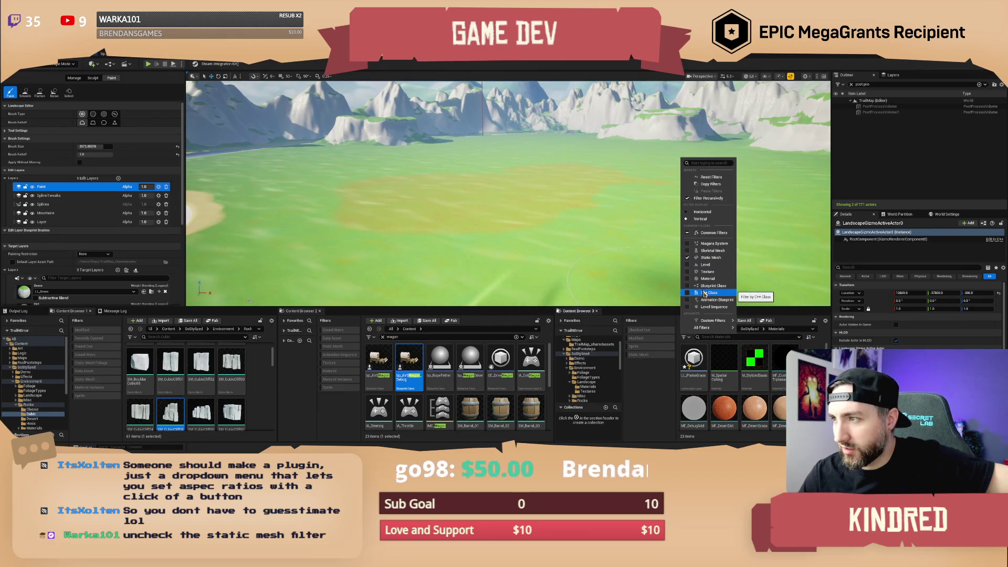
{"action": "mouse_move", "coordinate": [704, 328]}
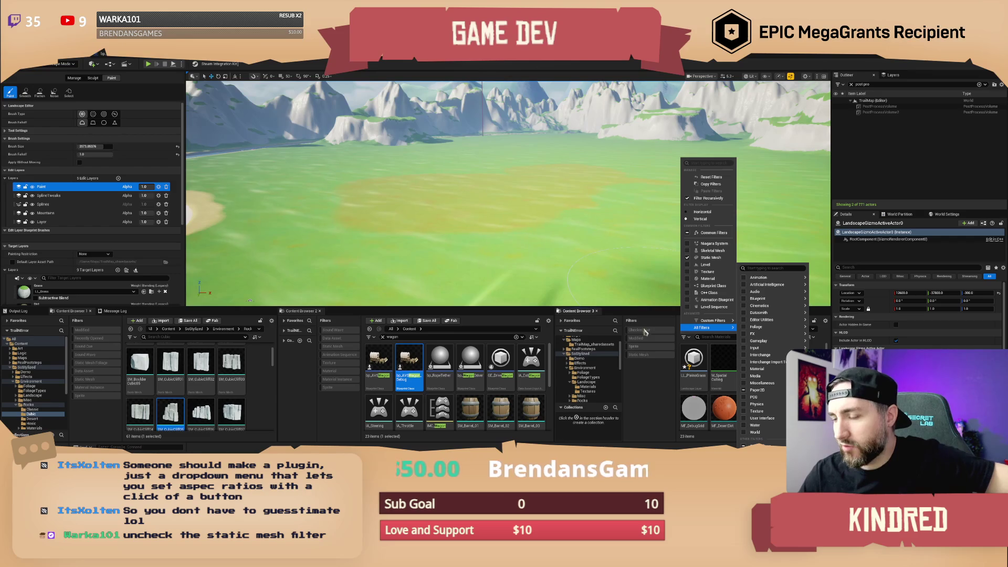
{"action": "left_click", "coordinate": [640, 400]}
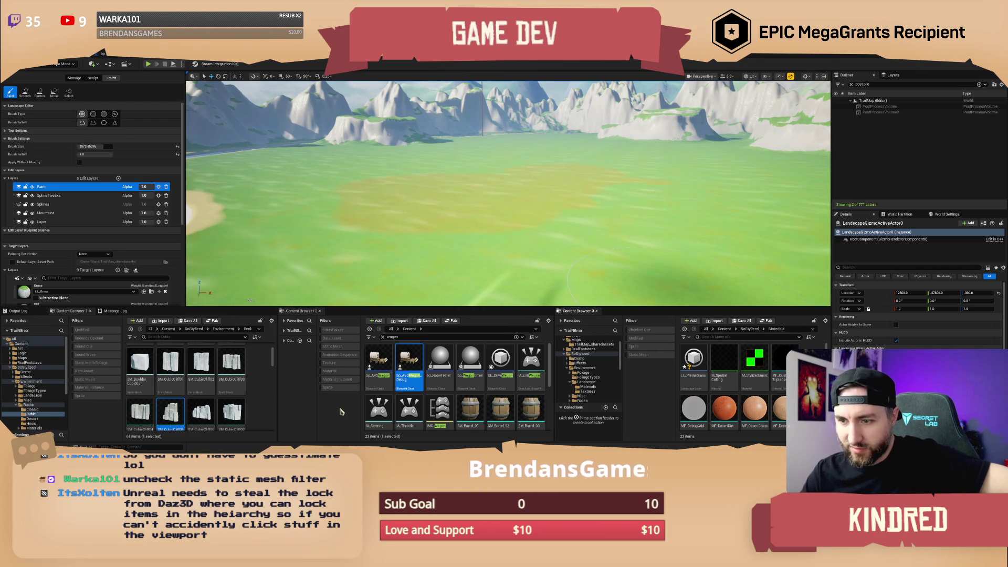
Collapse Content Browser 3's folder tree to the TrailBlaze root.
{"action": "left_click", "coordinate": [689, 339]}
{"action": "mouse_move", "coordinate": [717, 321]}
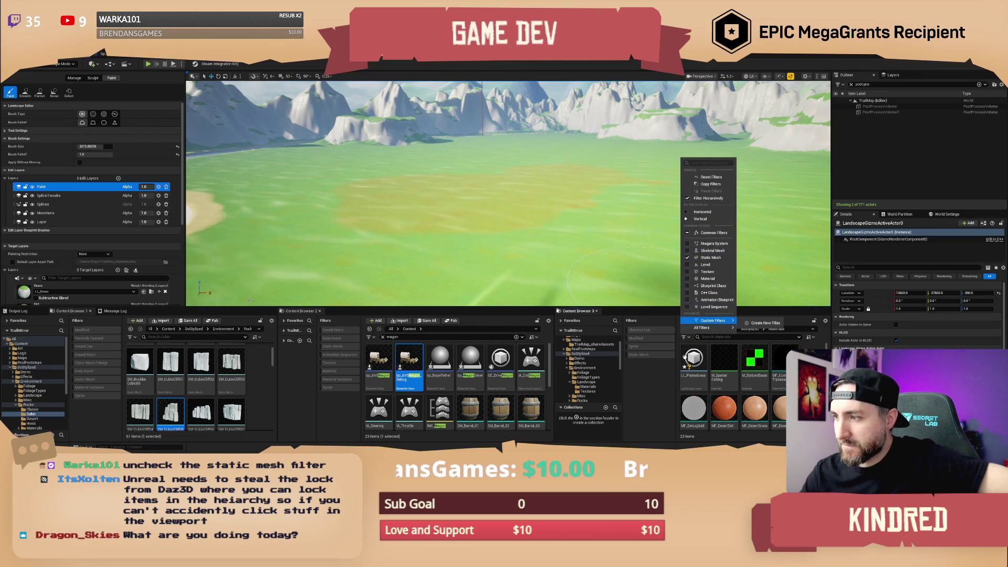
{"action": "left_click", "coordinate": [656, 400]}
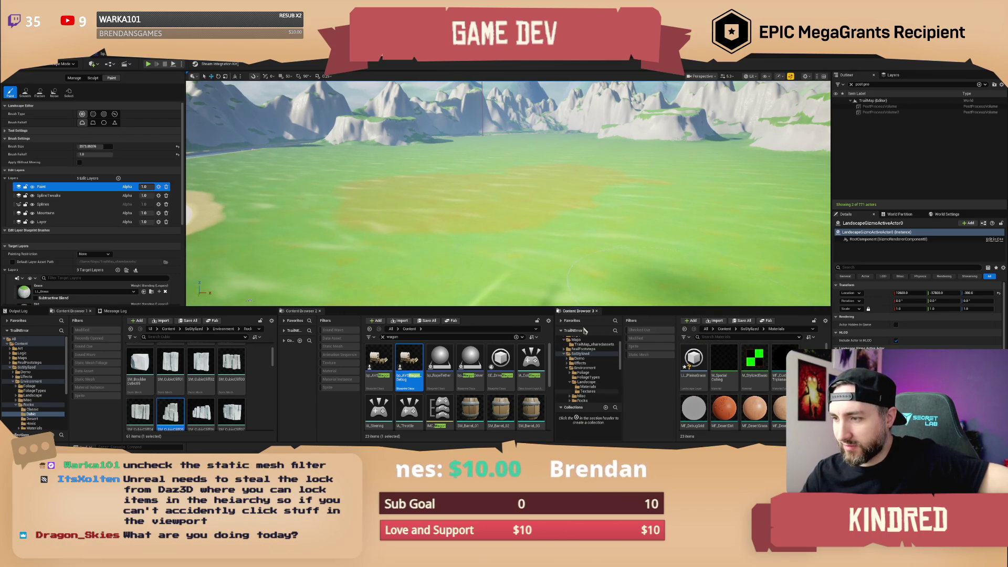
{"action": "left_click", "coordinate": [562, 332]}
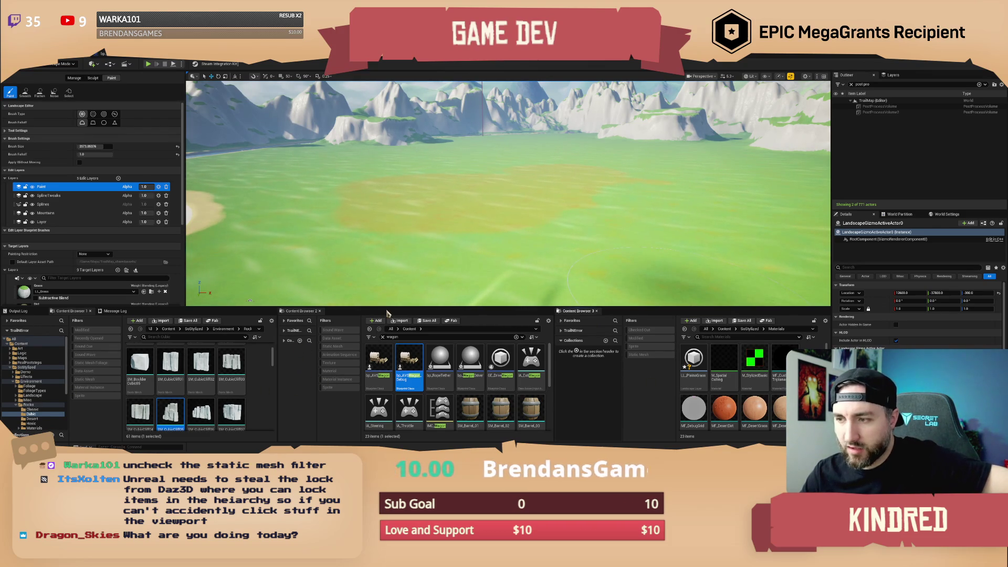
{"action": "left_click", "coordinate": [549, 320]}
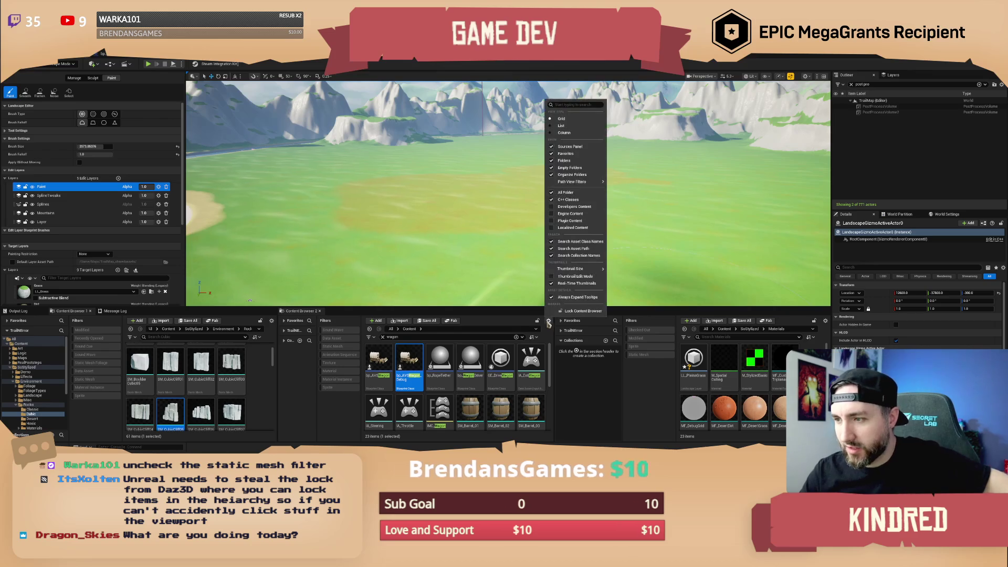
{"action": "left_click", "coordinate": [552, 250]}
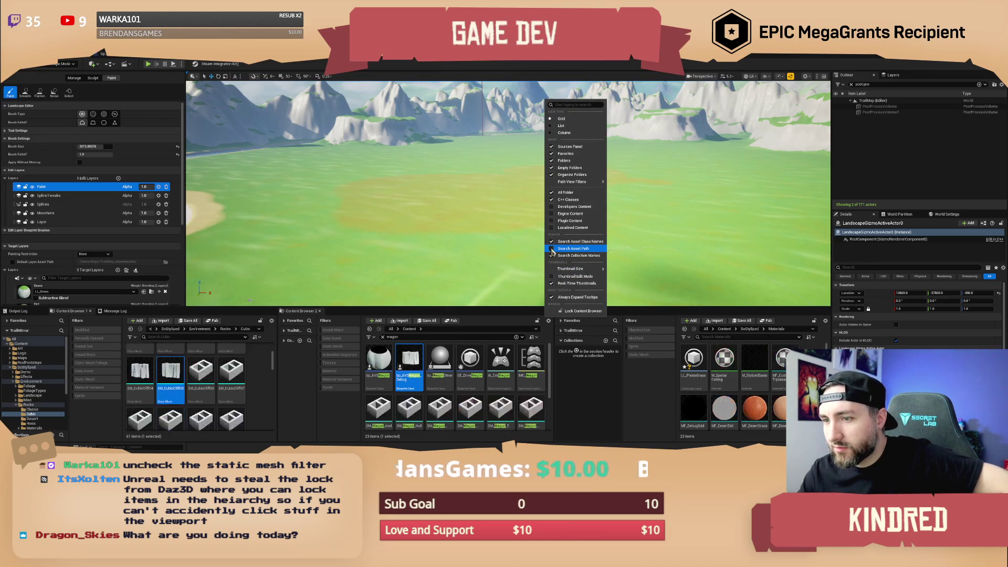
{"action": "left_click", "coordinate": [552, 250]}
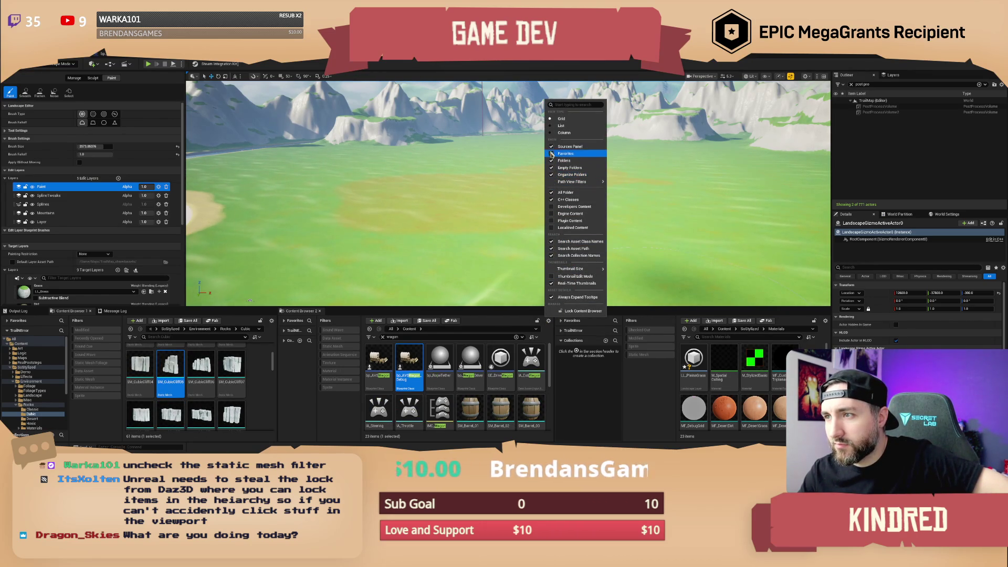
{"action": "mouse_move", "coordinate": [559, 269]}
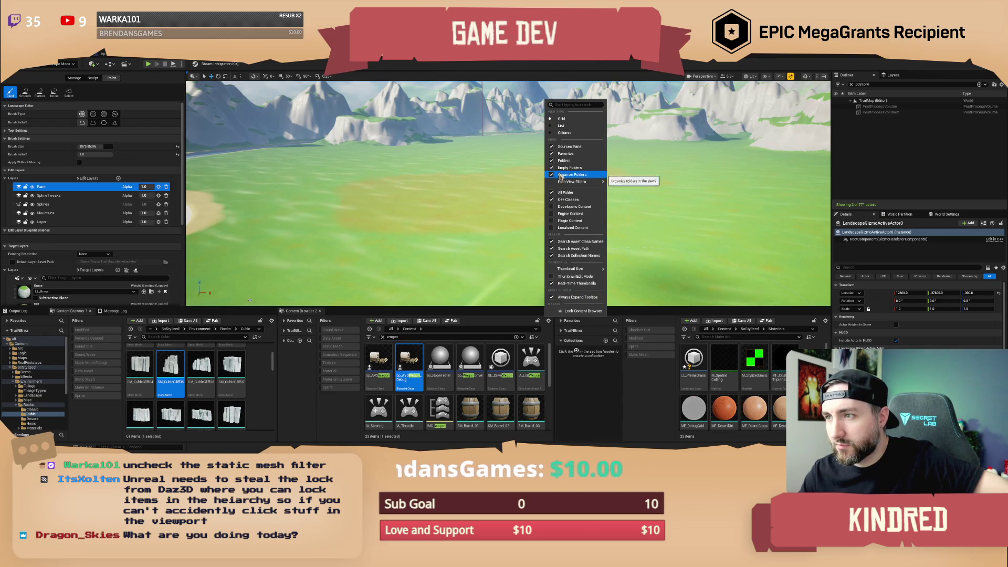
{"action": "mouse_move", "coordinate": [573, 181]}
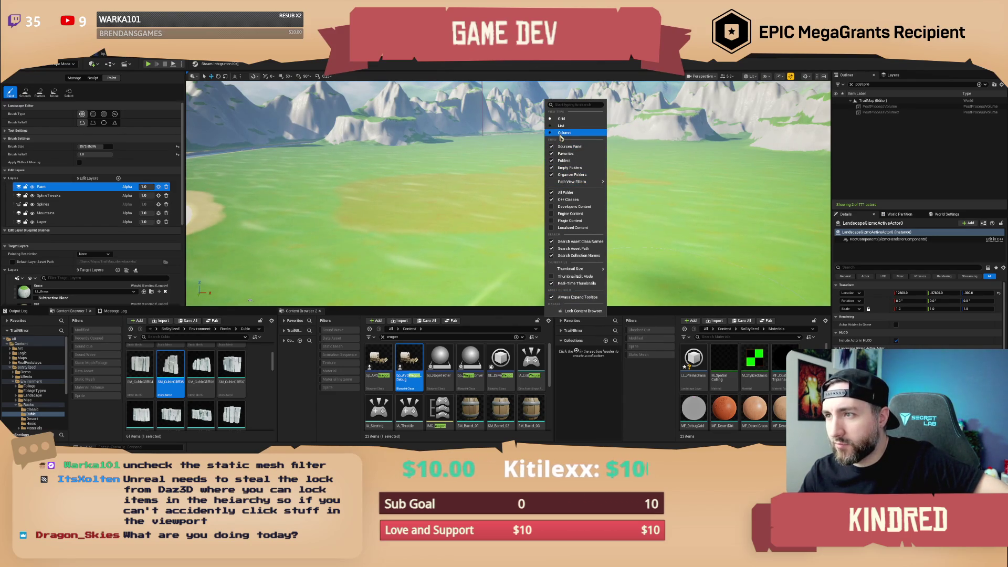
{"action": "left_click", "coordinate": [501, 79]}
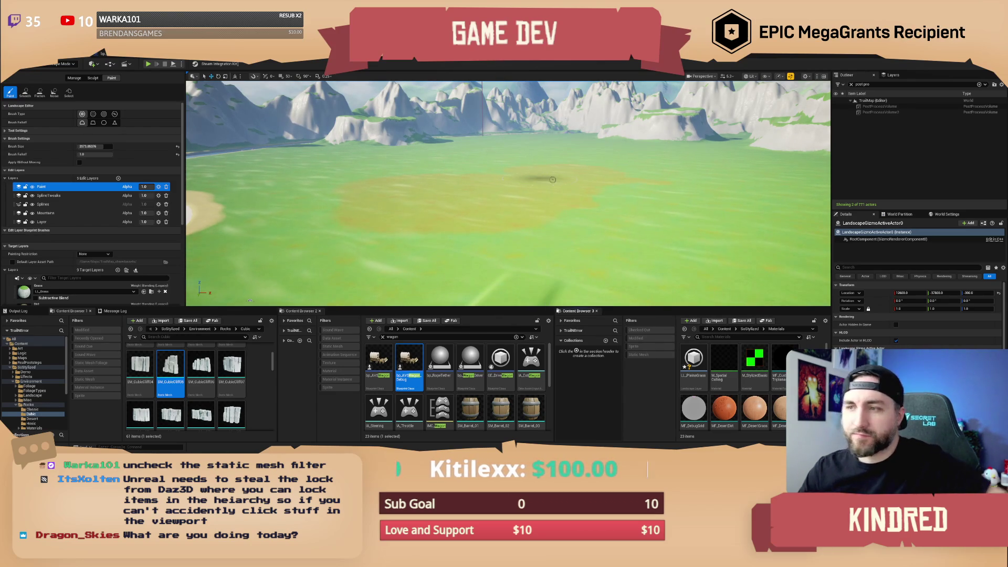
Fly the camera over the yellow-green meadow toward the white mountain range, adjusting camera speed.
{"action": "key", "text": "w"}
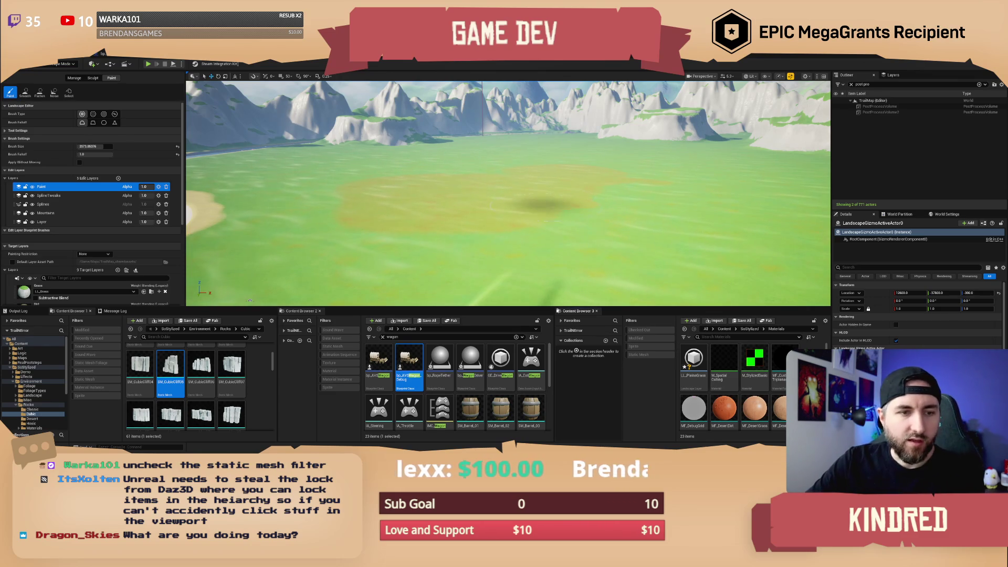
{"action": "key", "text": "w"}
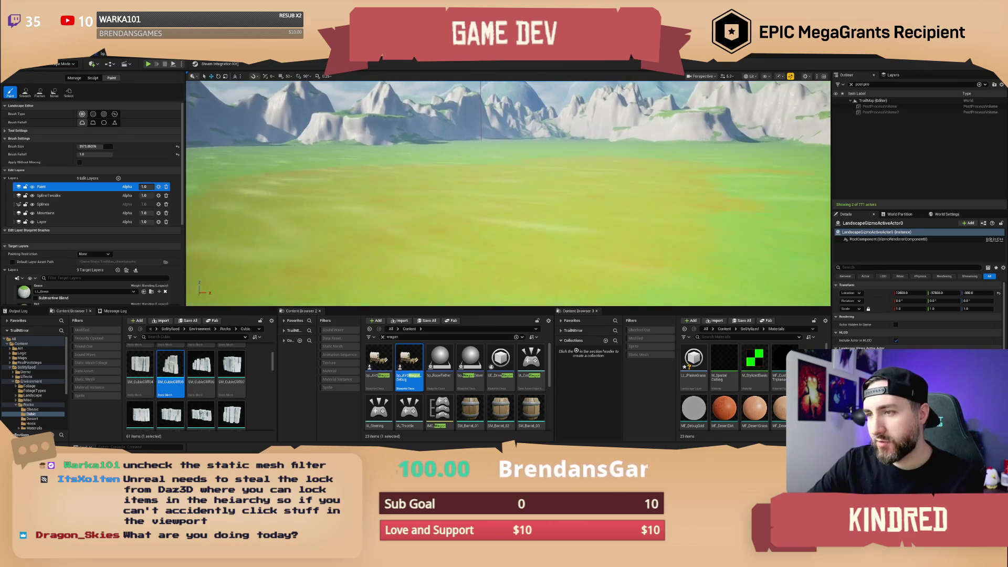
{"action": "scroll", "coordinate": [508, 193], "scroll_direction": "down", "scroll_amount": 3}
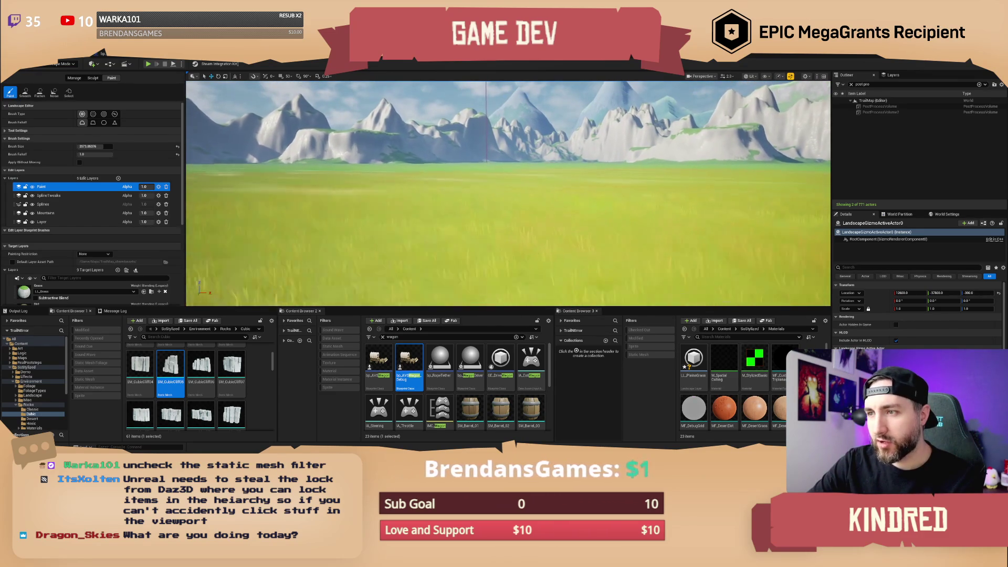
{"action": "scroll", "coordinate": [509, 193], "scroll_direction": "down", "scroll_amount": 2}
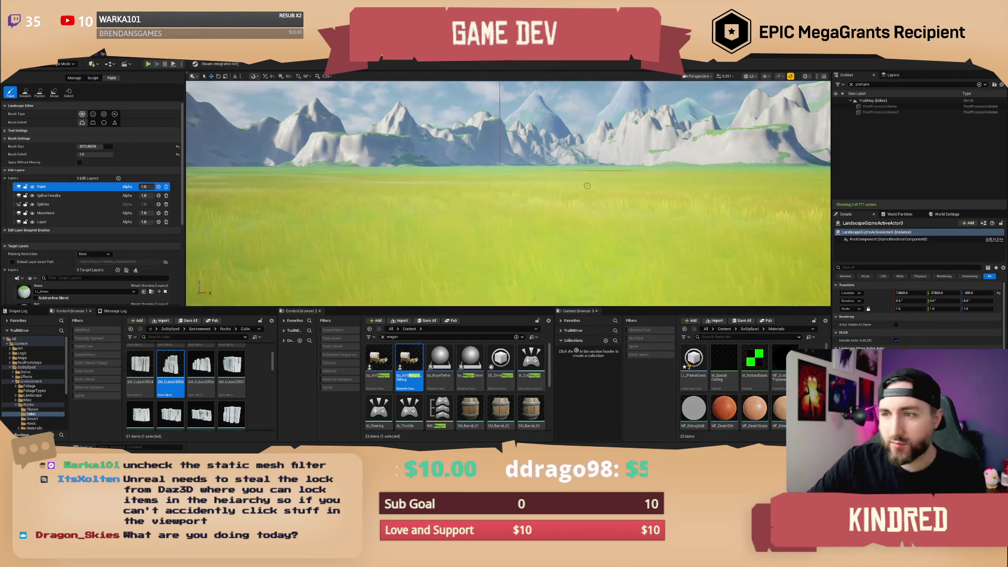
{"action": "scroll", "coordinate": [420, 249], "scroll_direction": "up", "scroll_amount": 1}
{"action": "scroll", "coordinate": [508, 193], "scroll_direction": "up", "scroll_amount": 1}
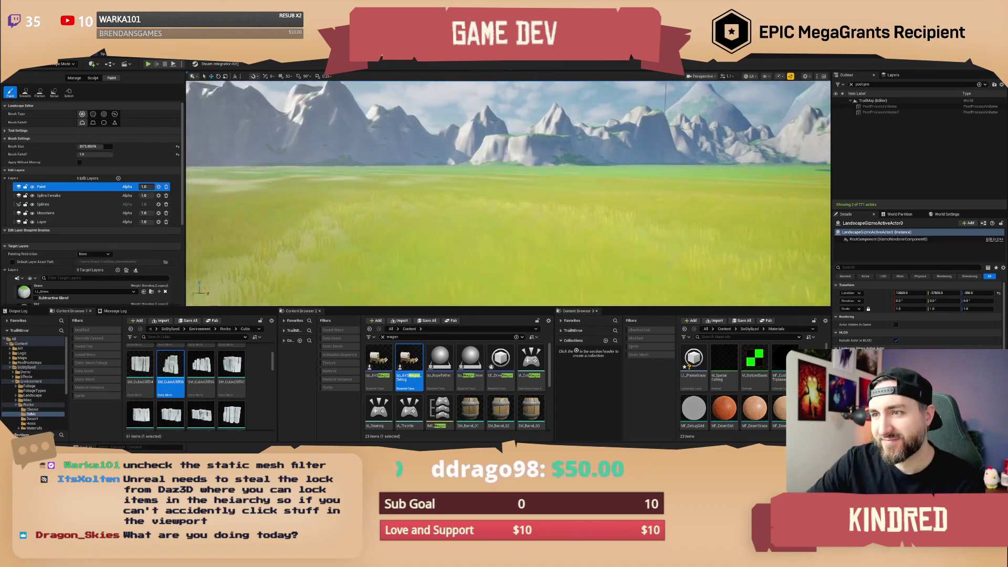
{"action": "key", "text": "w"}
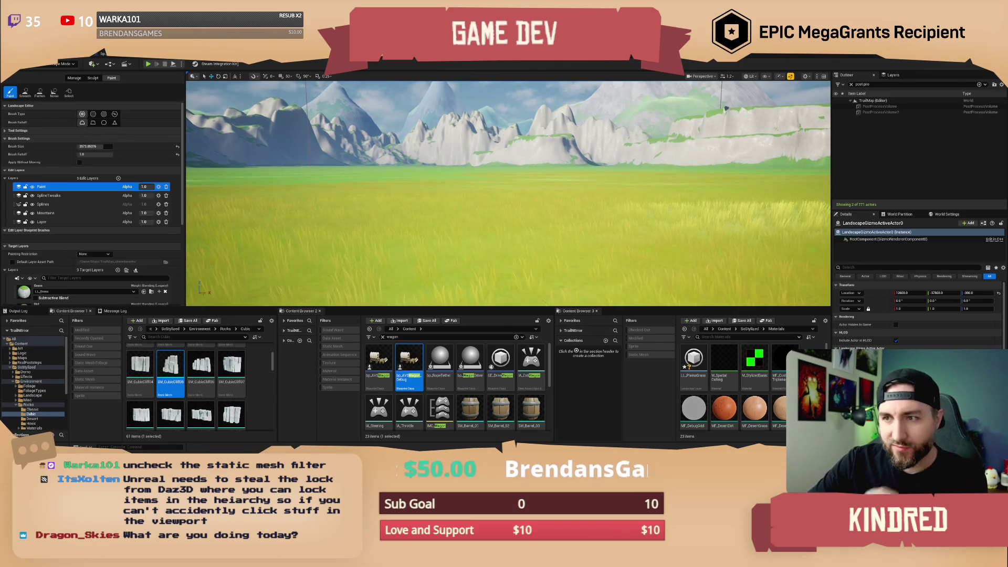
{"action": "scroll", "coordinate": [508, 193], "scroll_direction": "up", "scroll_amount": 1}
{"action": "key", "text": "w"}
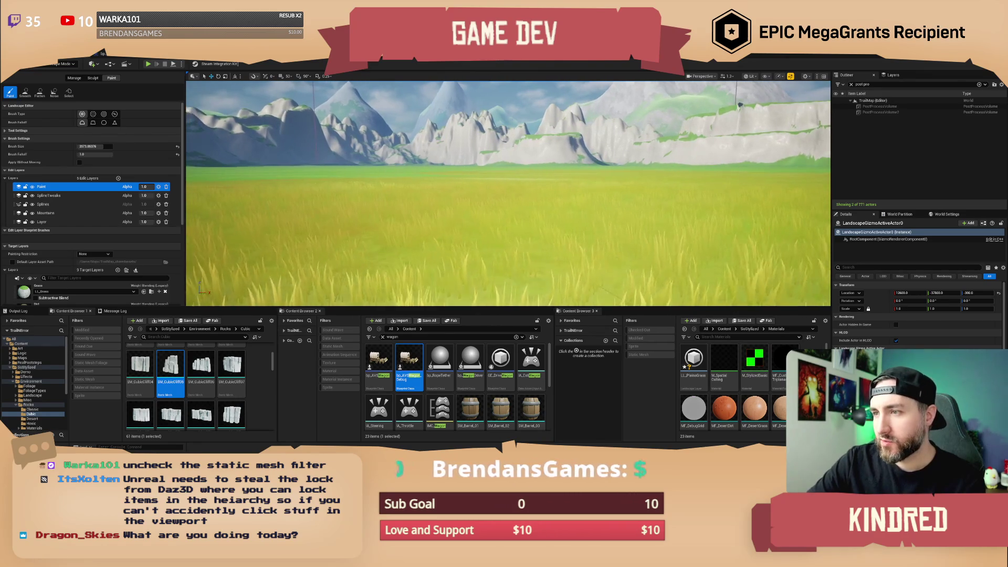
{"action": "key", "text": "w"}
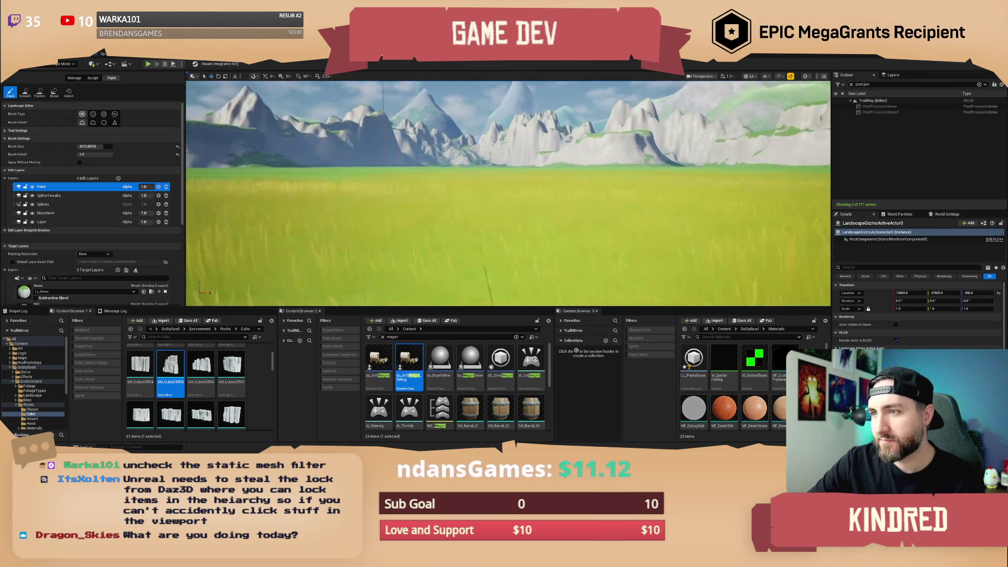
{"action": "scroll", "coordinate": [508, 194], "scroll_direction": "up", "scroll_amount": 2}
{"action": "key", "text": "w"}
{"action": "scroll", "coordinate": [508, 193], "scroll_direction": "up", "scroll_amount": 5}
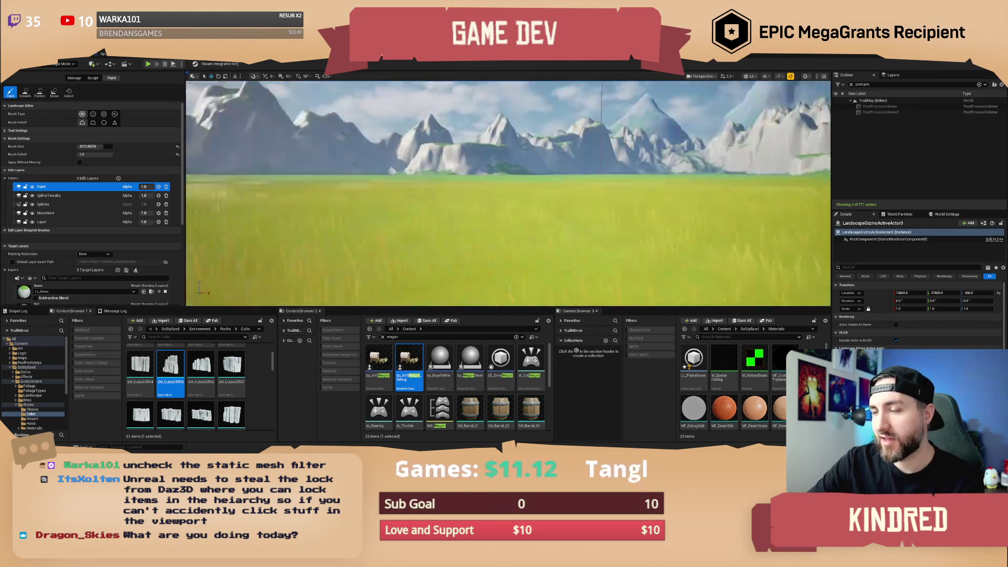
{"action": "key", "text": "w"}
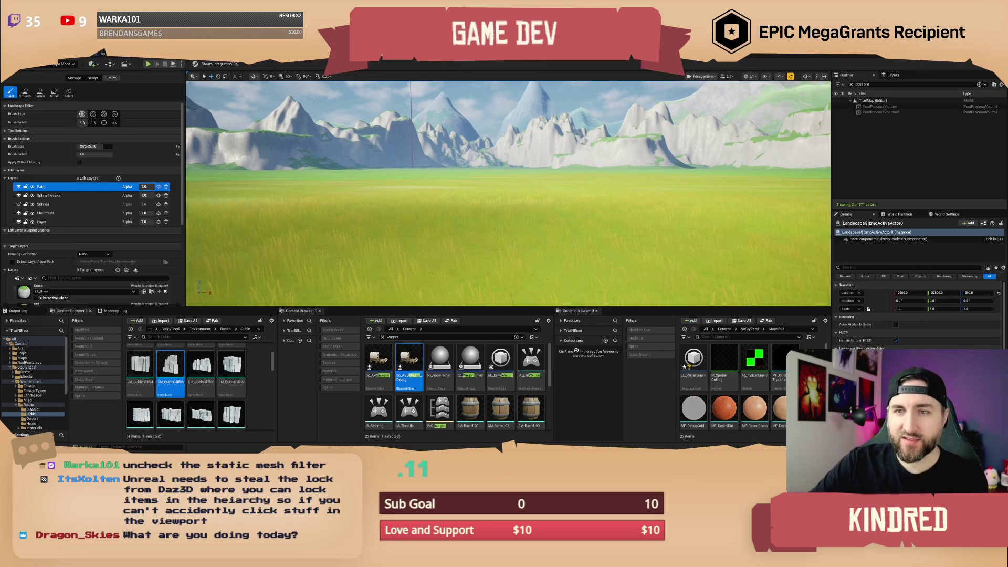
{"action": "scroll", "coordinate": [322, 178], "scroll_direction": "up", "scroll_amount": 3}
{"action": "key", "text": "w"}
{"action": "key", "text": "w"}
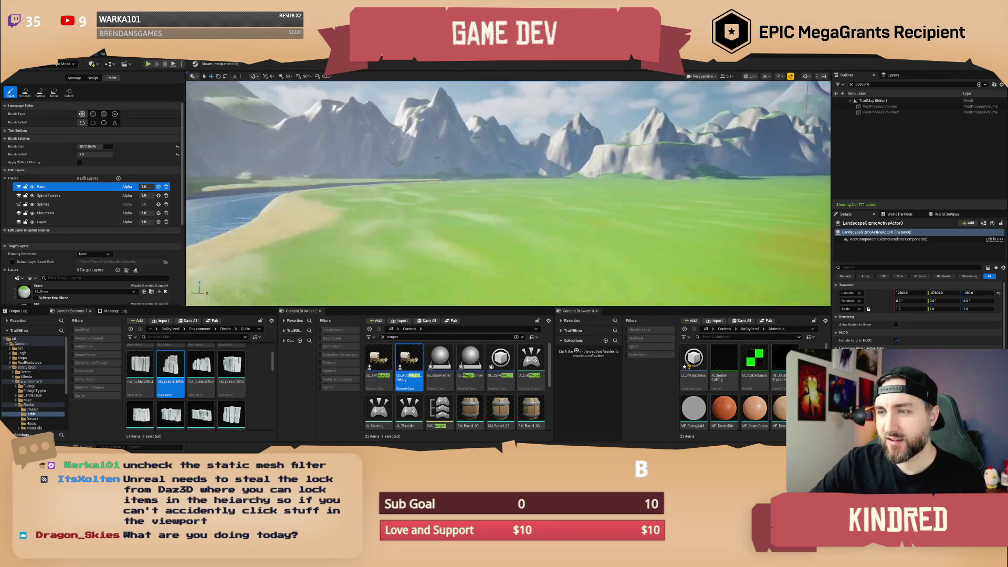
{"action": "scroll", "coordinate": [124, 294], "scroll_direction": "down", "scroll_amount": 5}
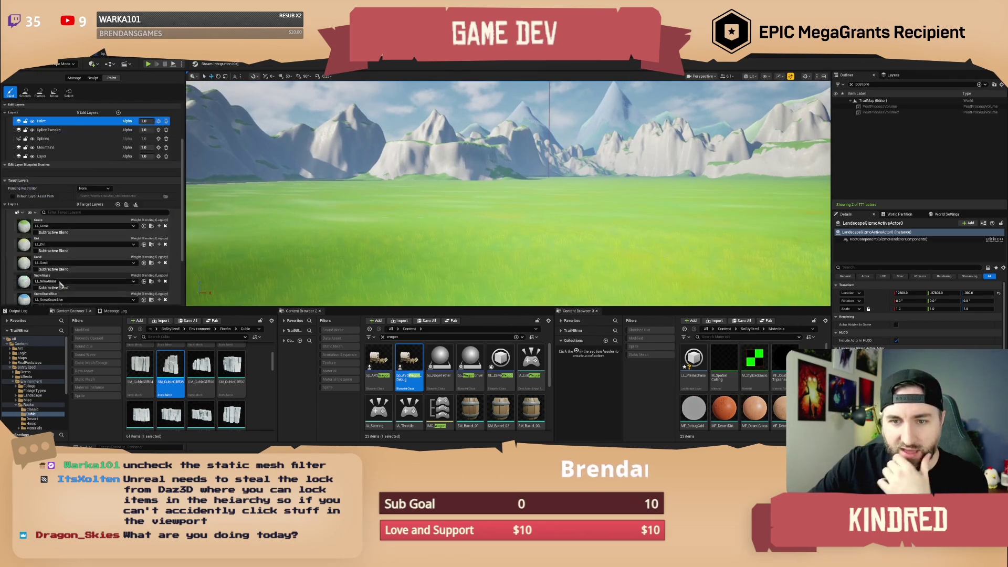
Paint DesertSand onto the foreground and DesertGrass onto the ground.
{"action": "left_click", "coordinate": [62, 240]}
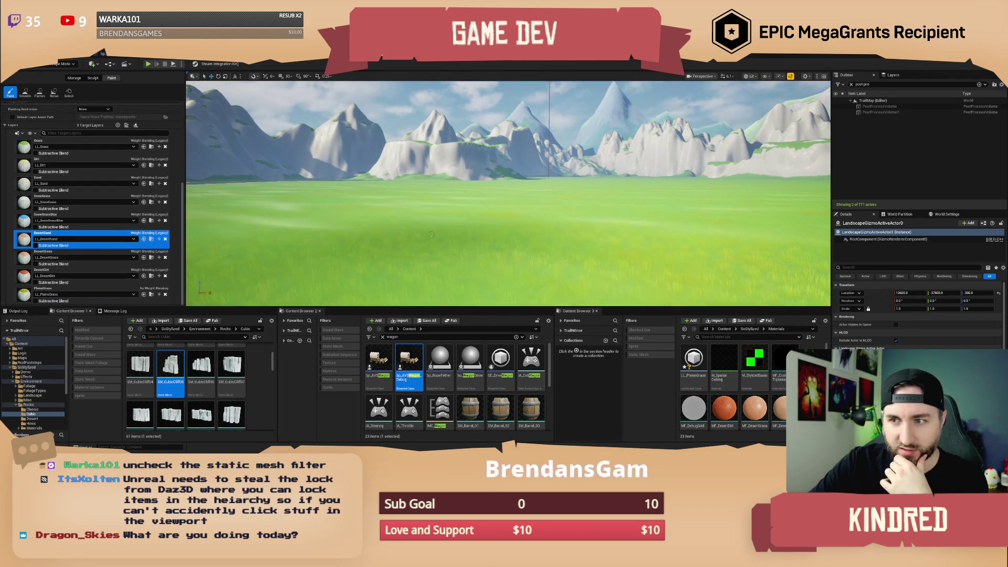
{"action": "left_click", "coordinate": [415, 235]}
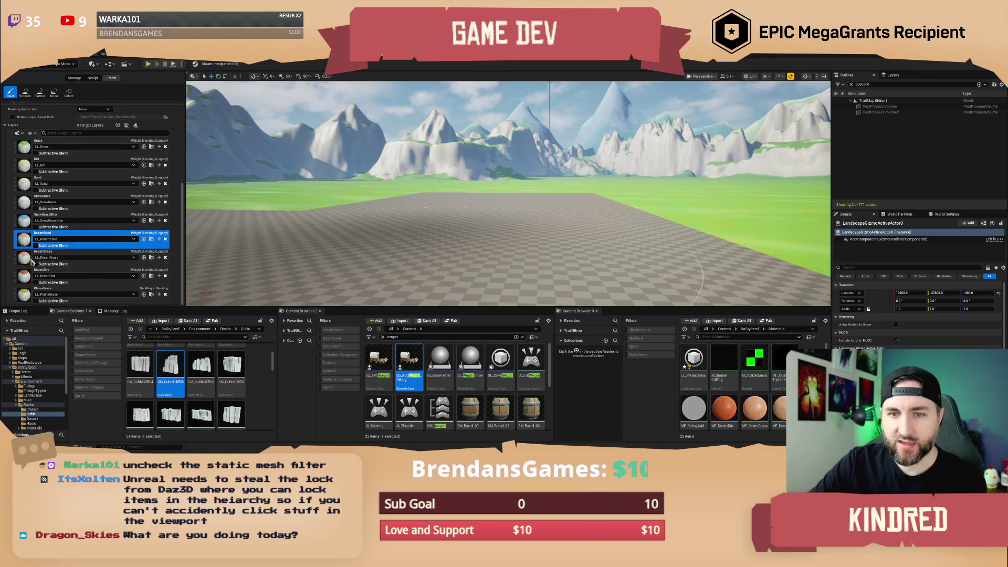
{"action": "left_click", "coordinate": [62, 257]}
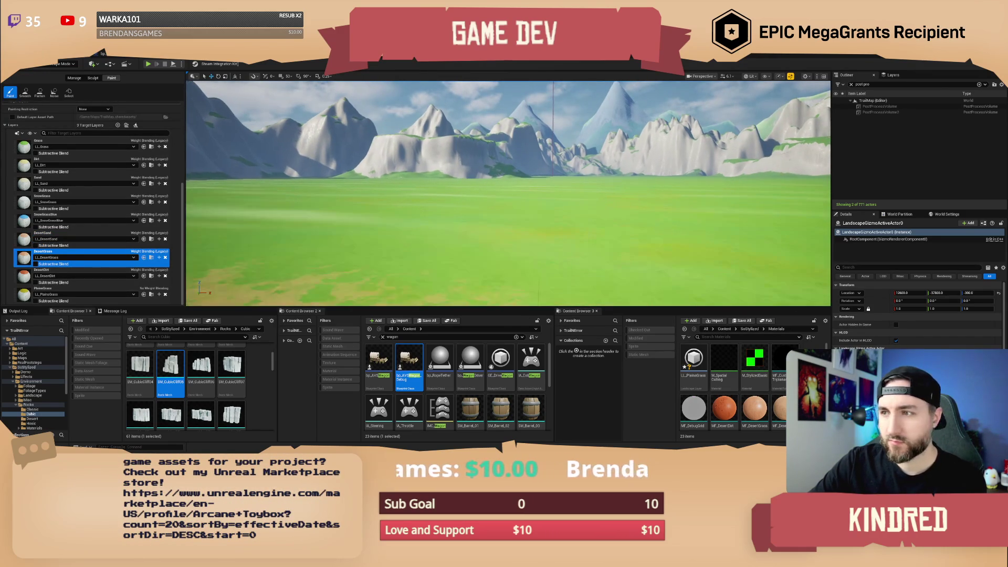
{"action": "left_click", "coordinate": [534, 219]}
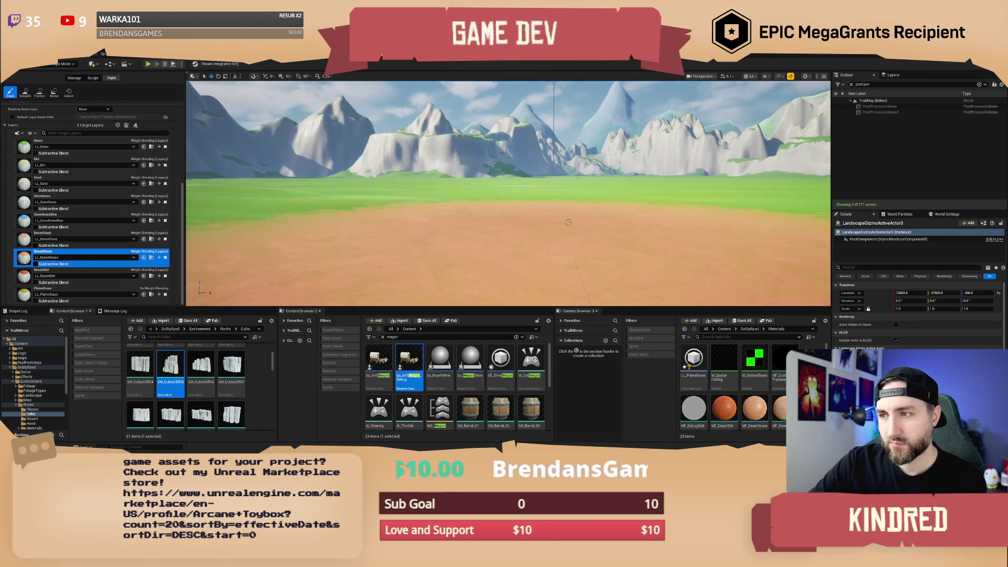
Bring the view down into the grass field and place the bison reference photo on the left.
{"action": "mouse_move", "coordinate": [569, 218]}
{"action": "left_mouse_down"}
{"action": "mouse_move", "coordinate": [562, 236]}
{"action": "mouse_move", "coordinate": [554, 216]}
{"action": "mouse_move", "coordinate": [552, 268]}
{"action": "mouse_move", "coordinate": [551, 204]}
{"action": "left_mouse_up"}
{"action": "scroll", "coordinate": [552, 231], "scroll_direction": "up", "scroll_amount": 3}
{"action": "scroll", "coordinate": [552, 268], "scroll_direction": "up", "scroll_amount": 2}
{"action": "scroll", "coordinate": [551, 231], "scroll_direction": "down", "scroll_amount": 3}
{"action": "scroll", "coordinate": [551, 210], "scroll_direction": "down", "scroll_amount": 4}
{"action": "scroll", "coordinate": [508, 194], "scroll_direction": "up", "scroll_amount": 3}
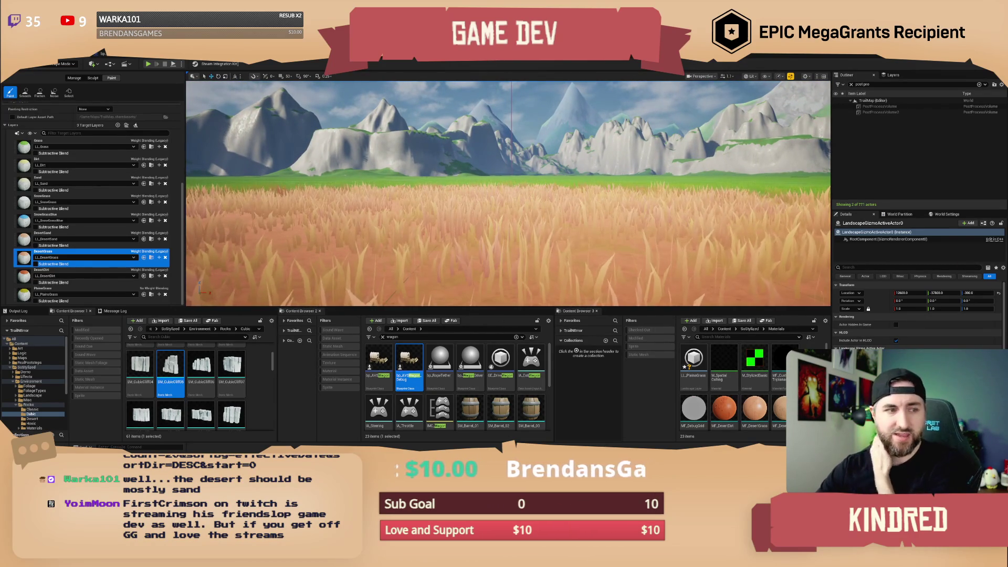
{"action": "key", "text": "alt+Tab"}
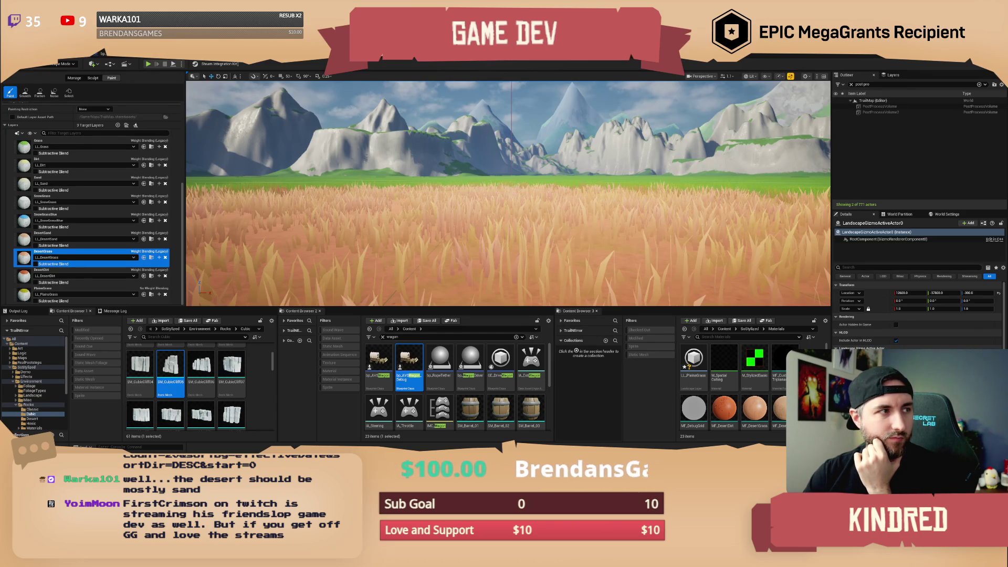
{"action": "mouse_move", "coordinate": [294, 129]}
{"action": "left_mouse_down"}
{"action": "mouse_move", "coordinate": [65, 109]}
{"action": "mouse_move", "coordinate": [62, 97]}
{"action": "left_mouse_up"}
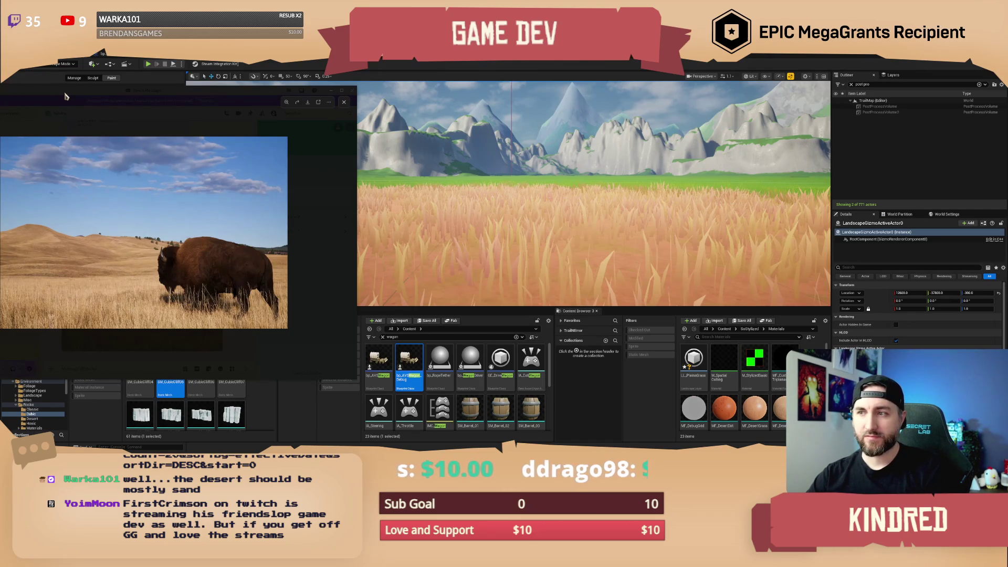
Close the bison reference photo and switch over to Maya.
{"action": "key", "text": "alt+F4"}
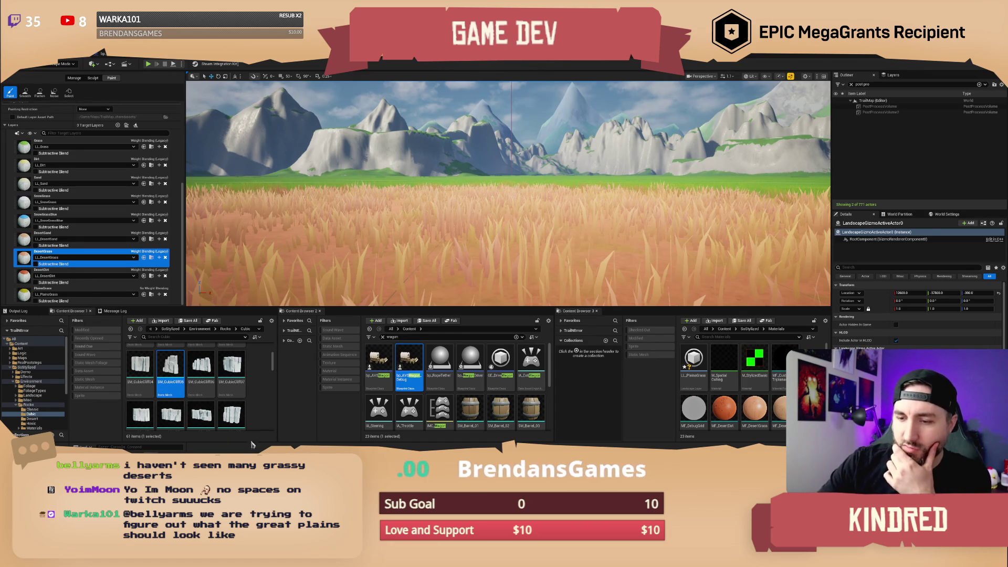
{"action": "key", "text": "alt+Tab"}
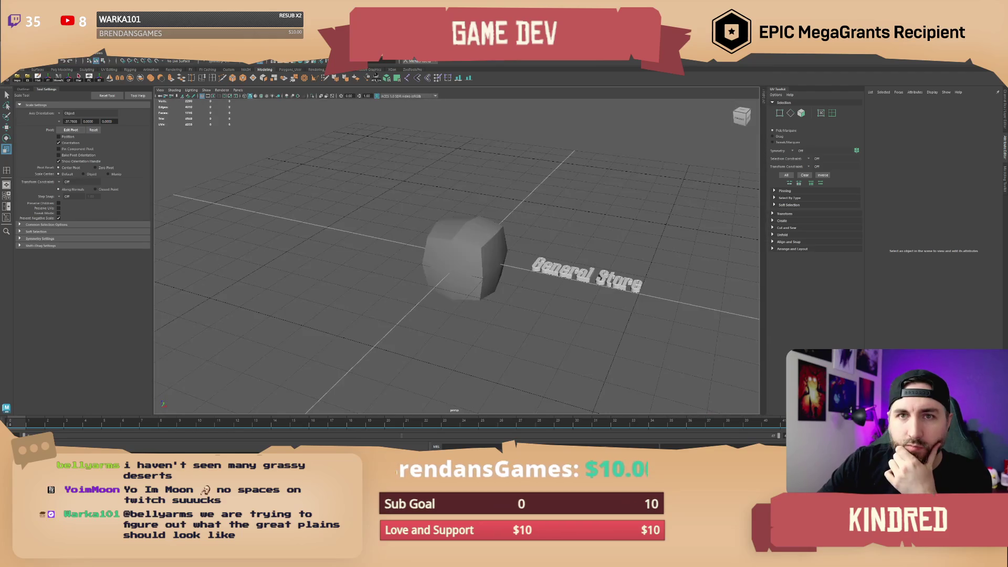
Open the most recent Maya scene without saving the current one.
{"action": "left_click", "coordinate": [20, 56]}
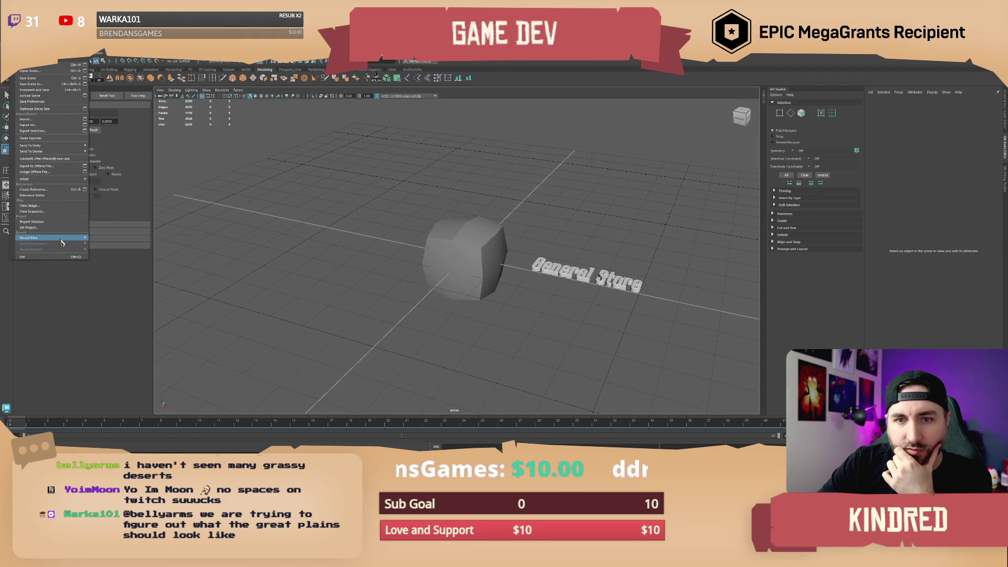
{"action": "mouse_move", "coordinate": [63, 239]}
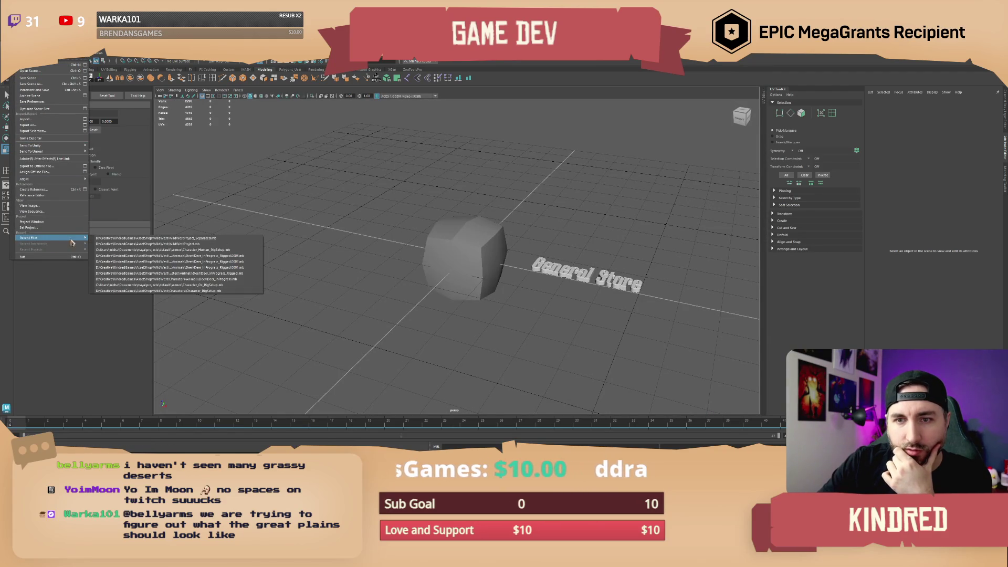
{"action": "left_click", "coordinate": [155, 239]}
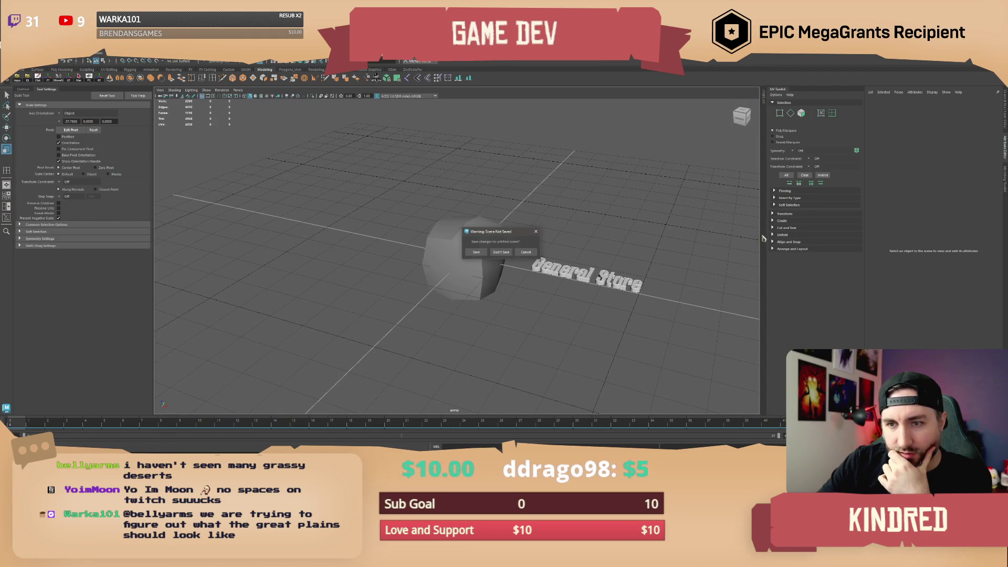
{"action": "left_click", "coordinate": [501, 253]}
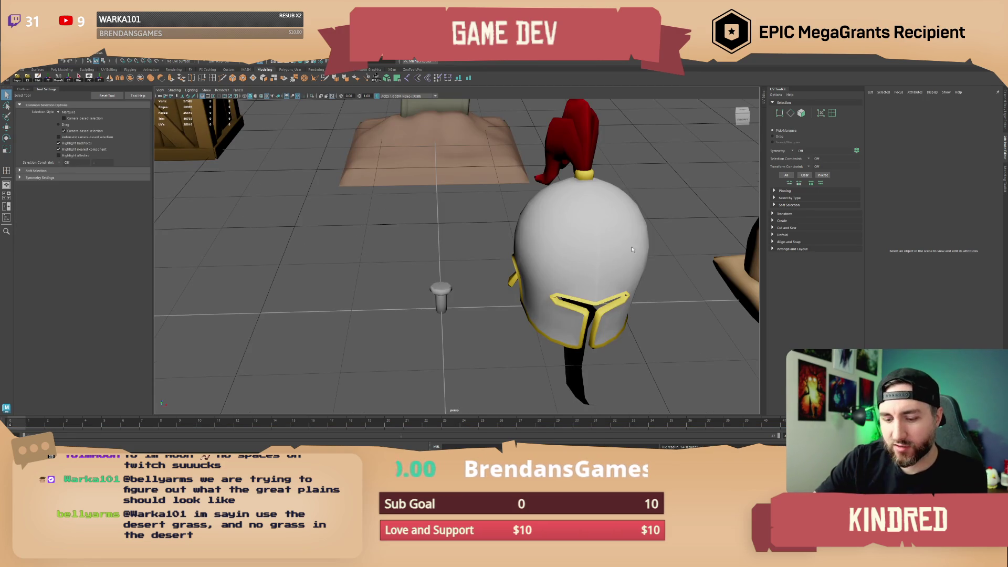
Inspect the helmet, pot, campfire and lantern props by selecting each in turn.
{"action": "left_click", "coordinate": [538, 232]}
{"action": "scroll", "coordinate": [511, 261], "scroll_direction": "down", "scroll_amount": 5}
{"action": "mouse_move", "coordinate": [510, 262]}
{"action": "left_mouse_down"}
{"action": "mouse_move", "coordinate": [602, 282]}
{"action": "mouse_move", "coordinate": [503, 274]}
{"action": "mouse_move", "coordinate": [459, 249]}
{"action": "mouse_move", "coordinate": [503, 265]}
{"action": "left_mouse_up"}
{"action": "left_click", "coordinate": [512, 278]}
{"action": "left_click", "coordinate": [473, 257]}
{"action": "left_click", "coordinate": [510, 270]}
{"action": "left_click", "coordinate": [565, 188]}
{"action": "left_click", "coordinate": [566, 279]}
{"action": "left_click", "coordinate": [551, 207]}
{"action": "left_click_drag", "start_coordinate": [552, 208], "coordinate": [492, 213]}
{"action": "scroll", "coordinate": [550, 213], "scroll_direction": "down", "scroll_amount": 5}
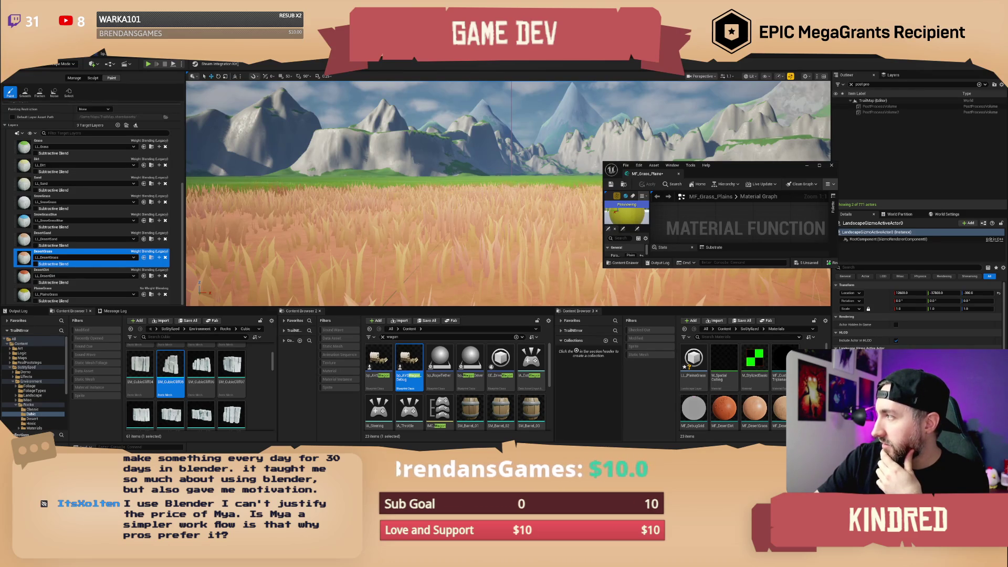
Maximize the Google results browser and open the Stylized Adventure Kids Pack - Abbi listing.
{"action": "mouse_move", "coordinate": [1007, 226]}
{"action": "left_mouse_down"}
{"action": "mouse_move", "coordinate": [674, 223]}
{"action": "mouse_move", "coordinate": [497, 172]}
{"action": "mouse_move", "coordinate": [547, 135]}
{"action": "left_mouse_up"}
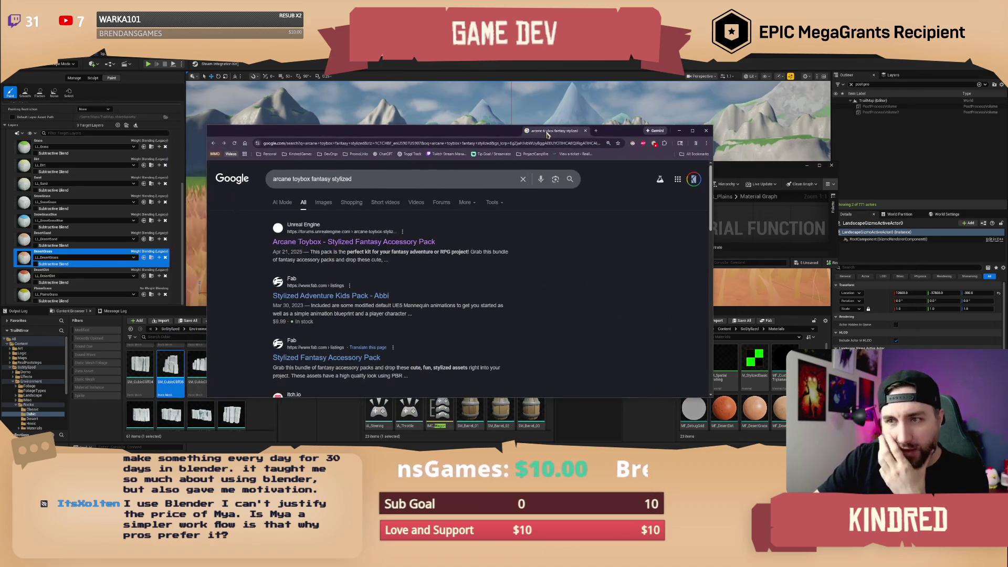
{"action": "double_click", "coordinate": [546, 135]}
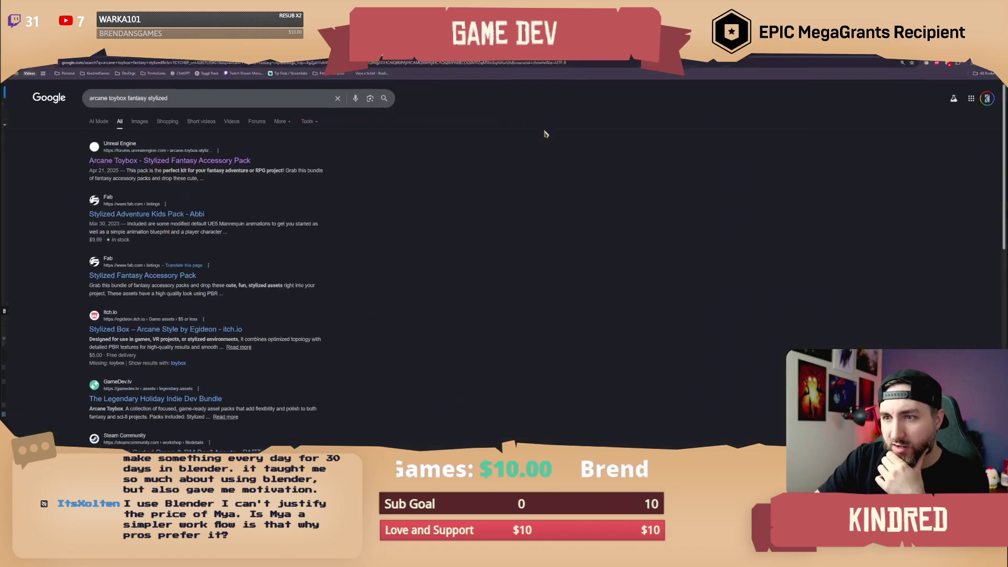
{"action": "left_click", "coordinate": [145, 214]}
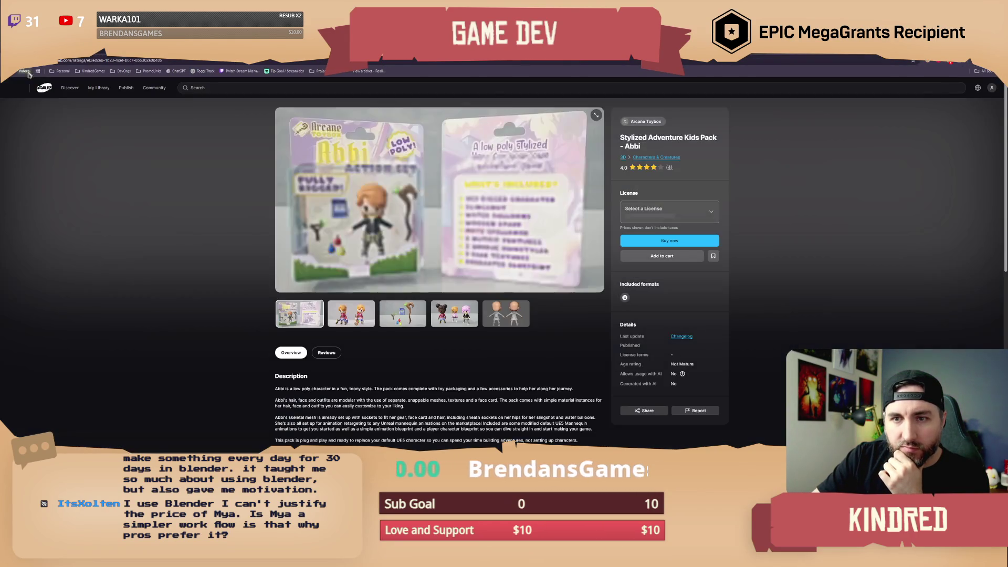
Open Stylized Fantasy Accessory Pack from the Arcane Toybox seller page and browse its gallery.
{"action": "left_click", "coordinate": [636, 125]}
{"action": "left_click", "coordinate": [389, 273]}
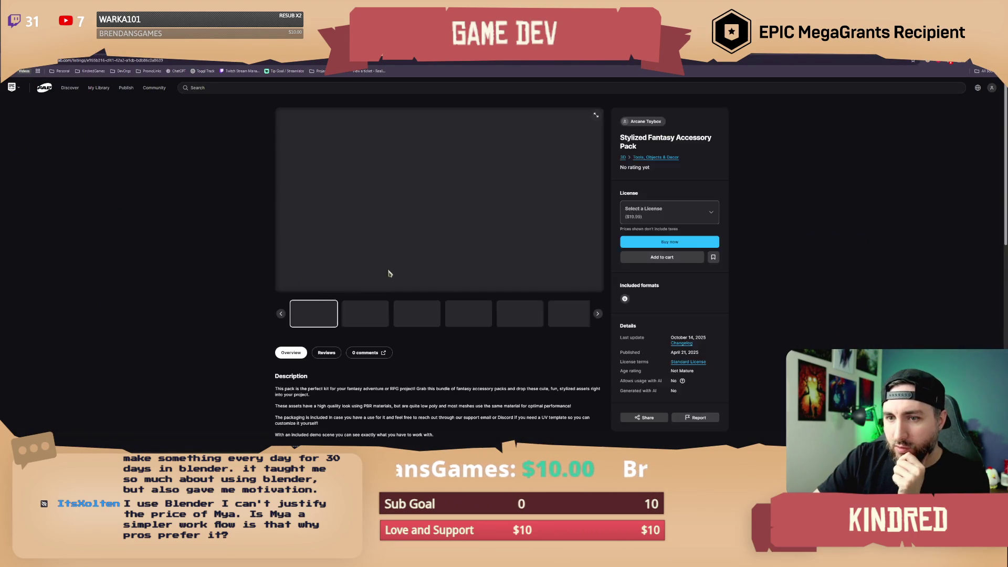
{"action": "left_click", "coordinate": [371, 319]}
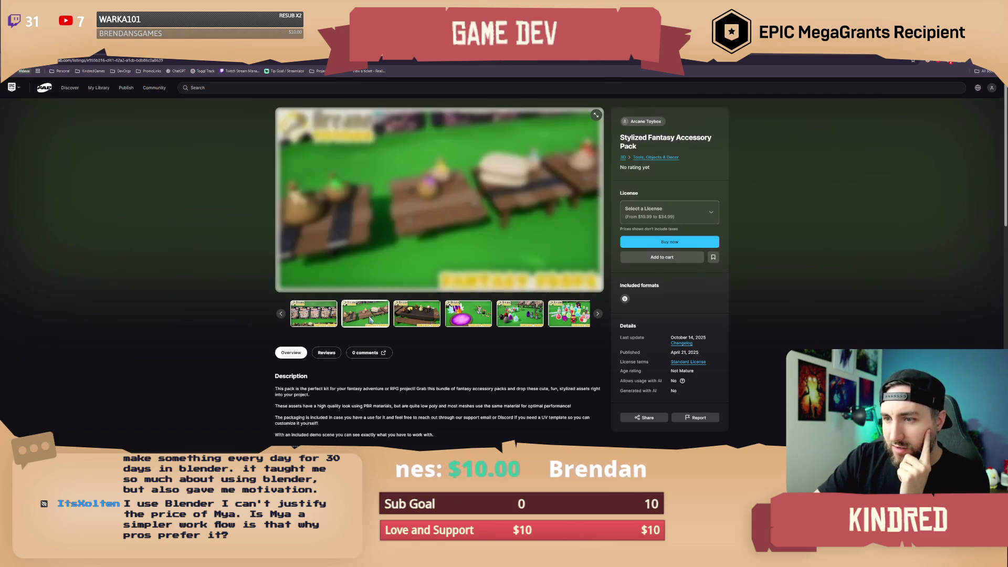
{"action": "left_click", "coordinate": [419, 317]}
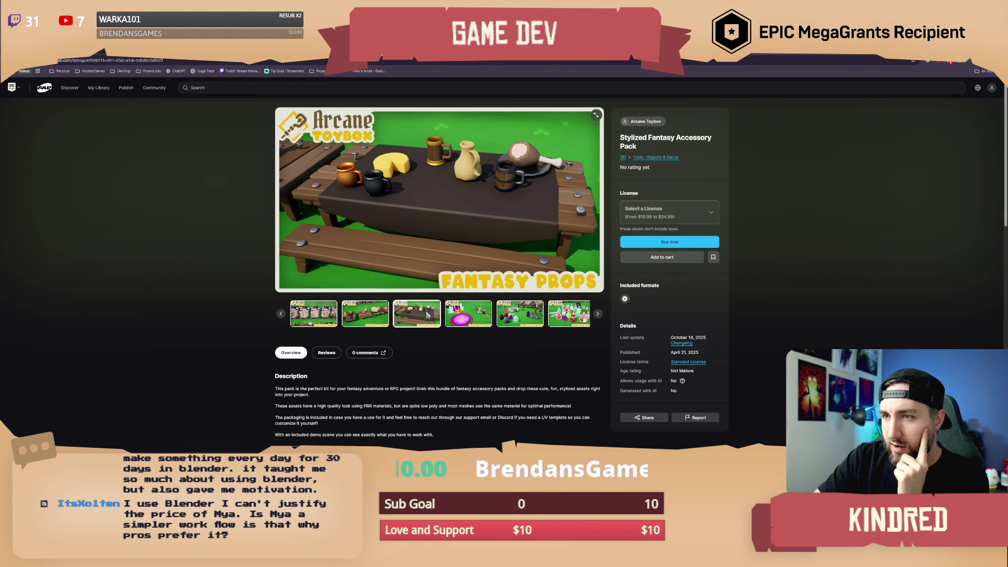
{"action": "left_click", "coordinate": [467, 313]}
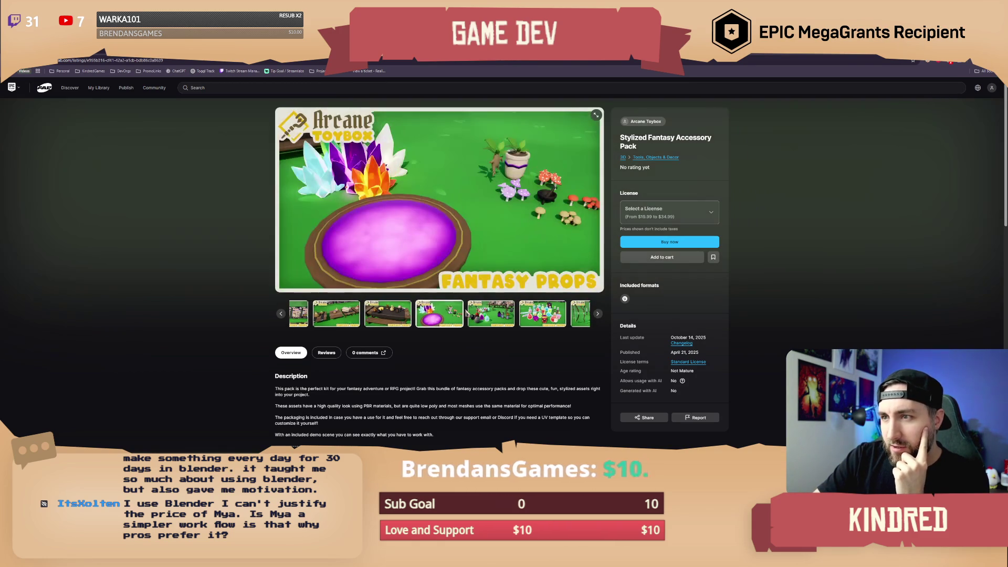
{"action": "left_click", "coordinate": [499, 315]}
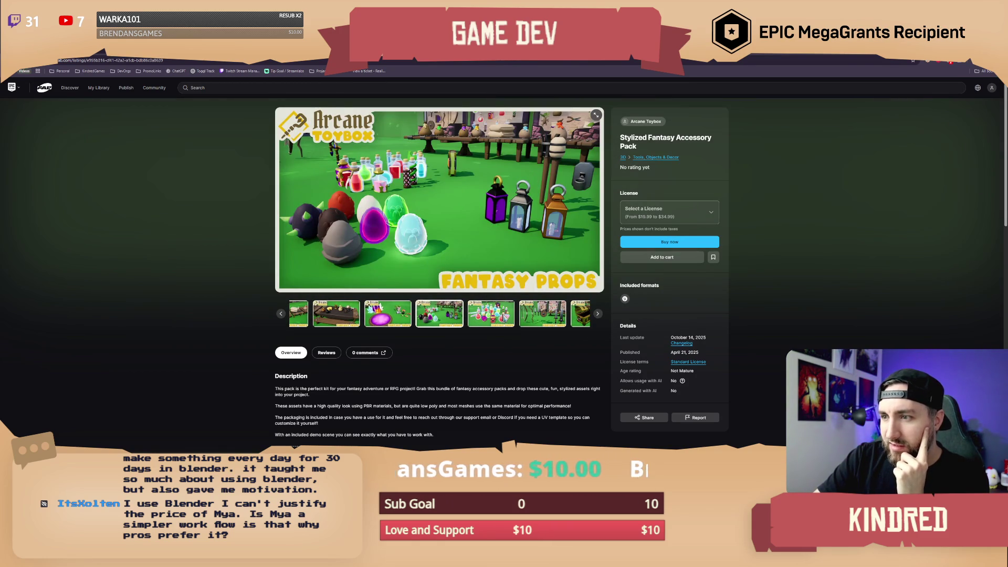
{"action": "left_click", "coordinate": [502, 317]}
{"action": "left_click", "coordinate": [504, 318]}
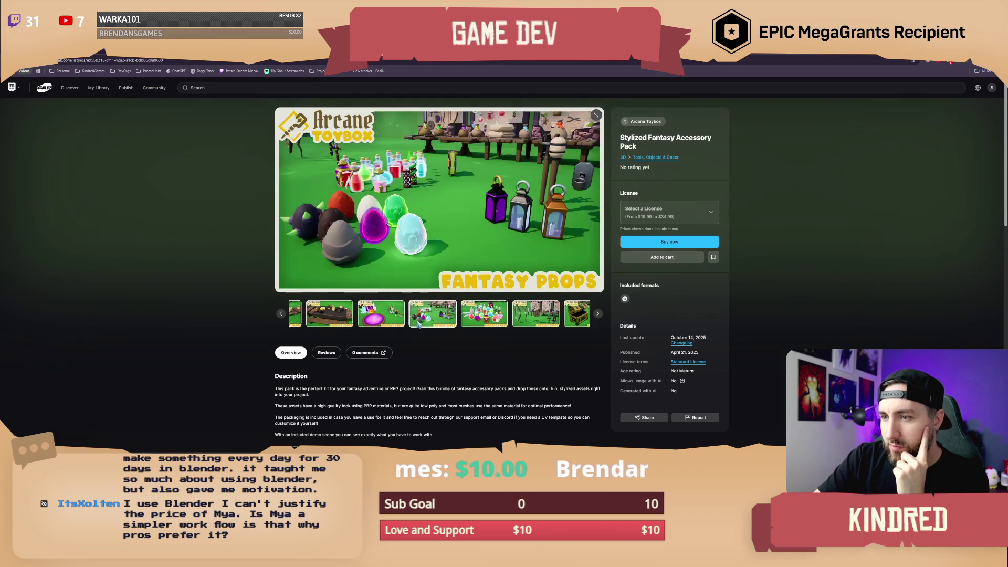
{"action": "left_click", "coordinate": [491, 320]}
{"action": "left_click", "coordinate": [504, 320]}
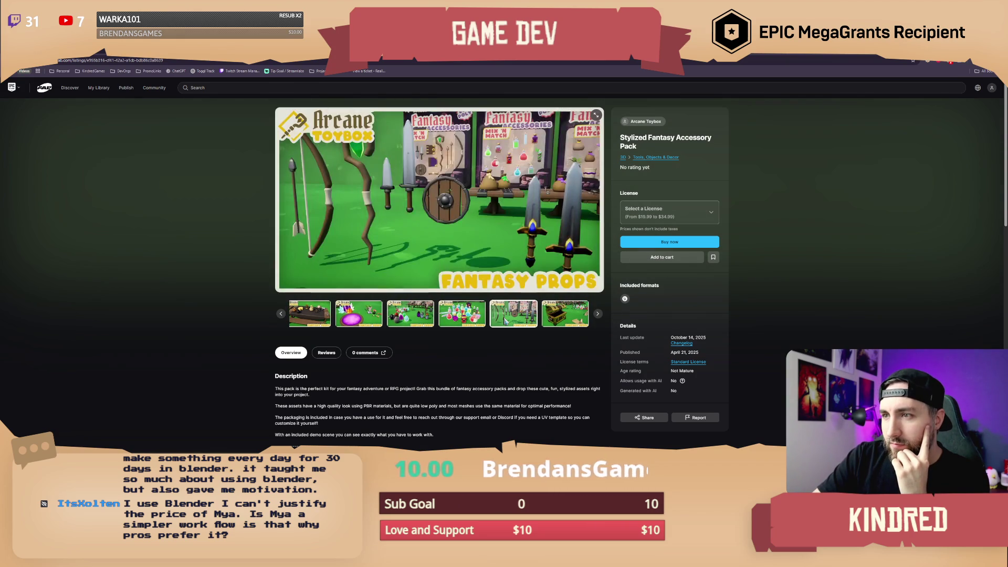
Browse back through the gallery to the table scene image, then return to Maya.
{"action": "left_click", "coordinate": [560, 319]}
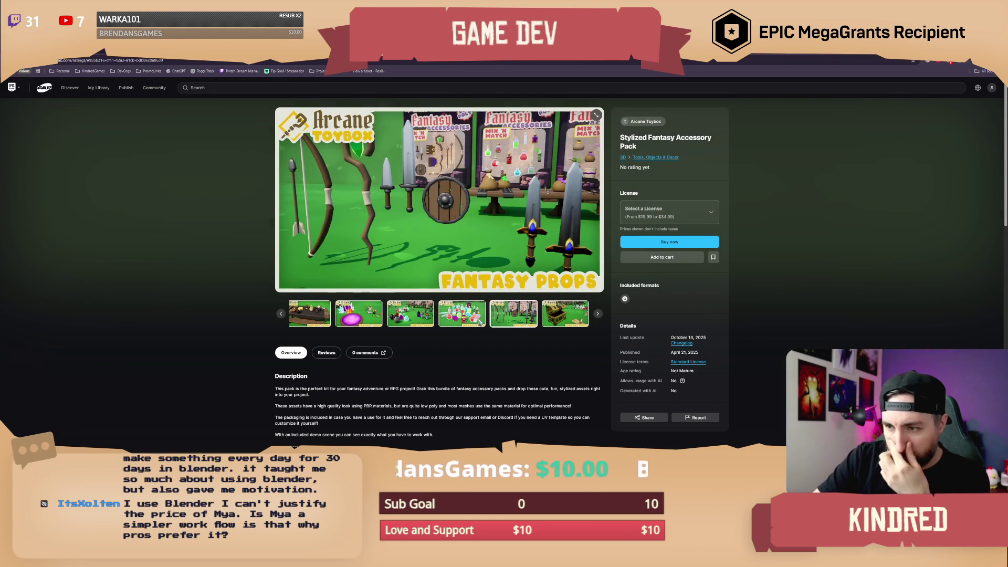
{"action": "left_click", "coordinate": [479, 322]}
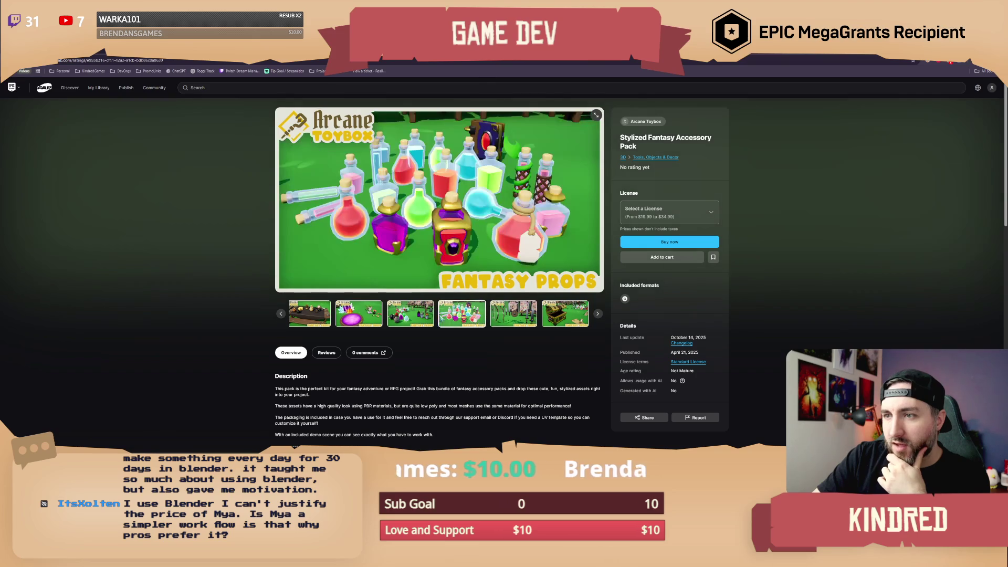
{"action": "left_click", "coordinate": [434, 318]}
{"action": "left_click", "coordinate": [391, 318]}
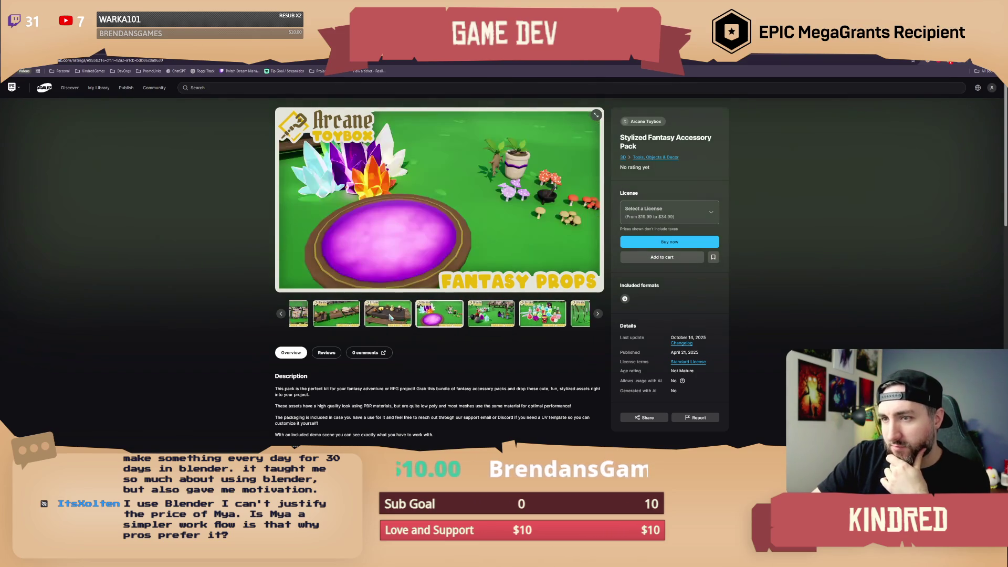
{"action": "left_click", "coordinate": [388, 316]}
{"action": "left_click", "coordinate": [377, 318]}
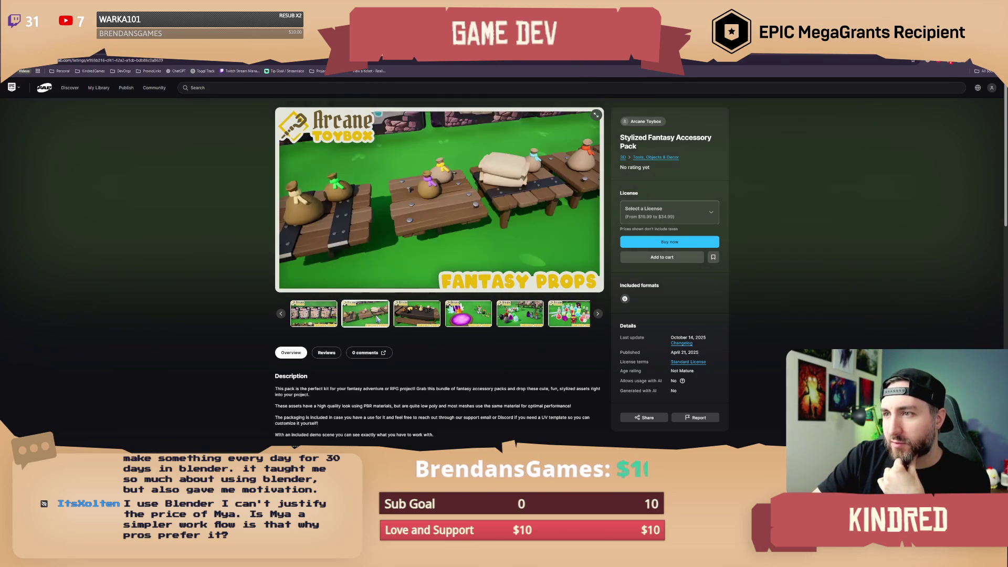
{"action": "left_click", "coordinate": [335, 318]}
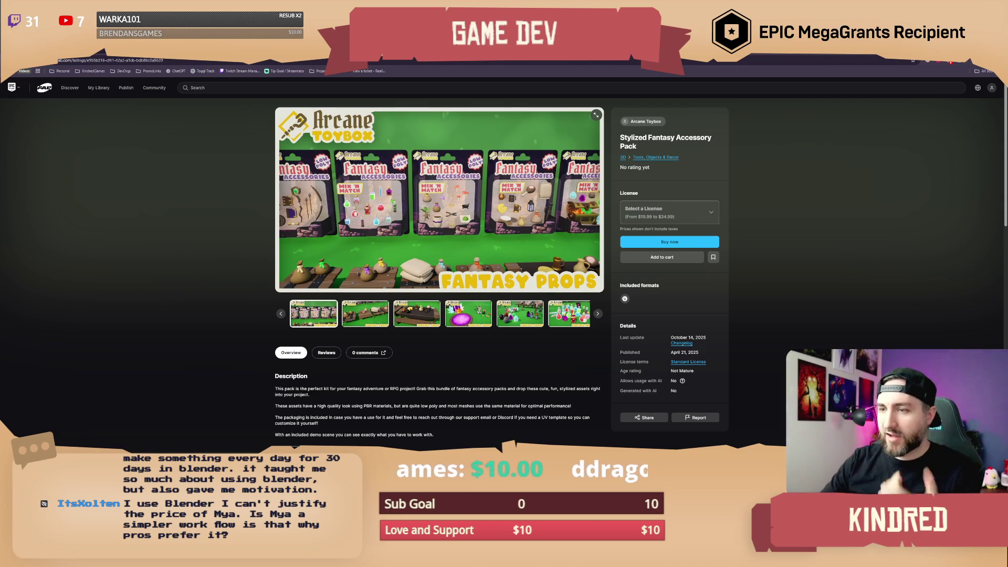
{"action": "left_click", "coordinate": [416, 314]}
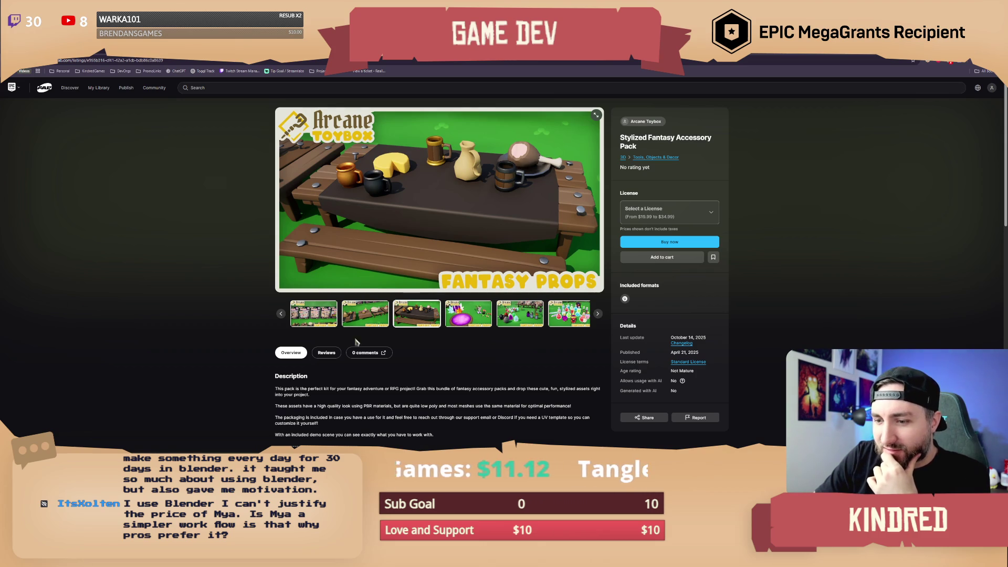
{"action": "key", "text": "alt+Tab"}
Orbit out to view all the Maya props, then switch back through Fab to Unreal.
{"action": "mouse_move", "coordinate": [478, 302]}
{"action": "left_mouse_down", "text": "alt"}
{"action": "mouse_move", "coordinate": [479, 240]}
{"action": "mouse_move", "coordinate": [456, 260]}
{"action": "mouse_move", "coordinate": [495, 241]}
{"action": "mouse_move", "coordinate": [608, 265]}
{"action": "mouse_move", "coordinate": [491, 246]}
{"action": "mouse_move", "coordinate": [619, 231]}
{"action": "left_mouse_up", "text": "alt"}
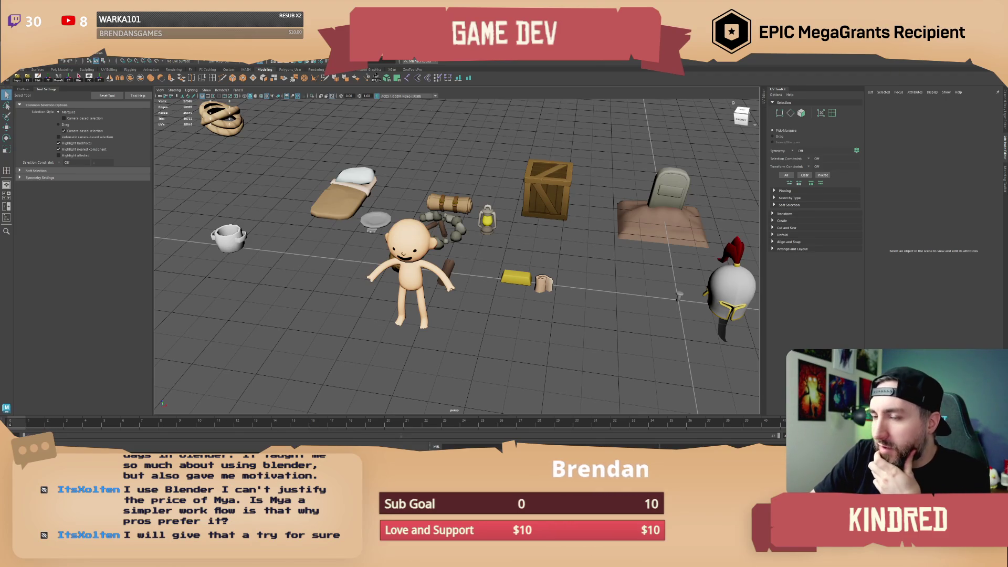
{"action": "left_click_drag", "start_coordinate": [574, 245], "coordinate": [645, 240], "text": "alt"}
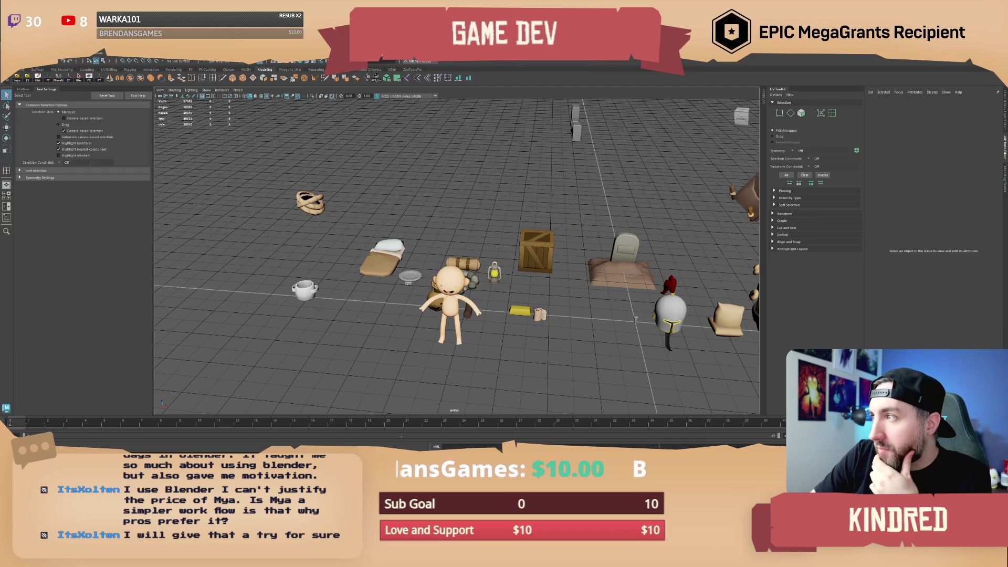
{"action": "key", "text": "alt+Tab"}
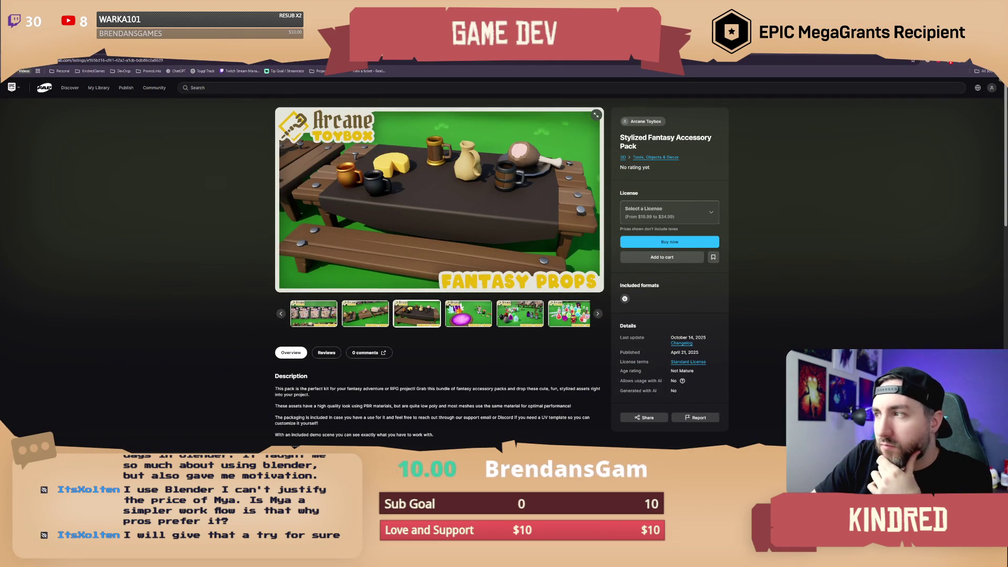
{"action": "key", "text": "alt+Tab"}
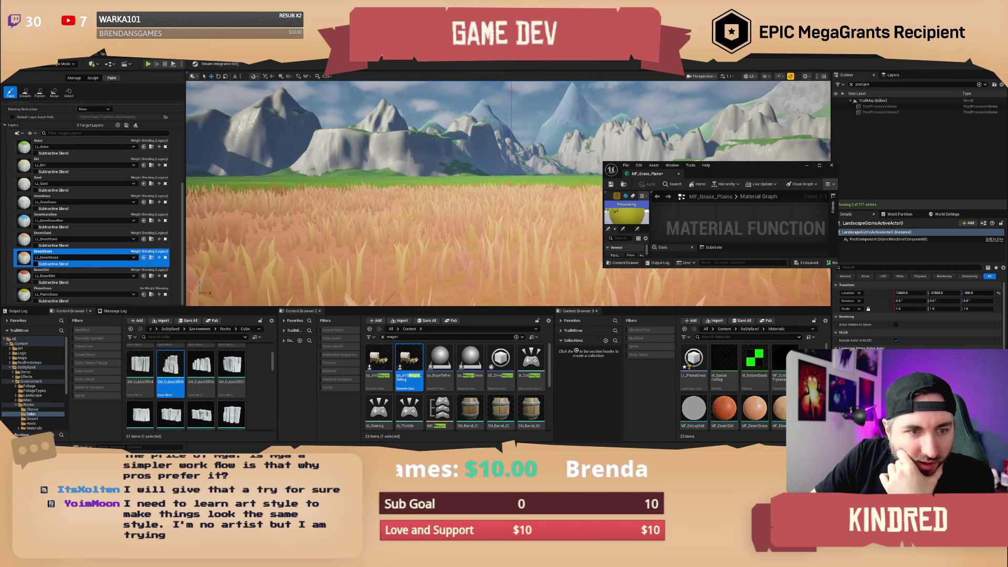
Enlarge the MF_Grass_Plains window and open the colour picker for the yellow Plains Grass Tint.
{"action": "left_click_drag", "start_coordinate": [740, 172], "coordinate": [632, 130]}
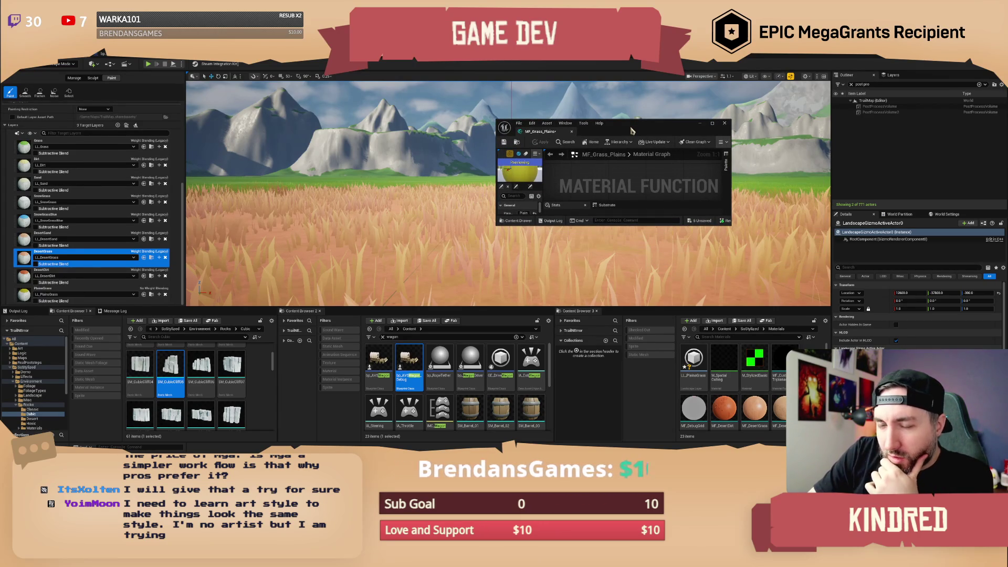
{"action": "left_click_drag", "start_coordinate": [632, 131], "coordinate": [598, 127]}
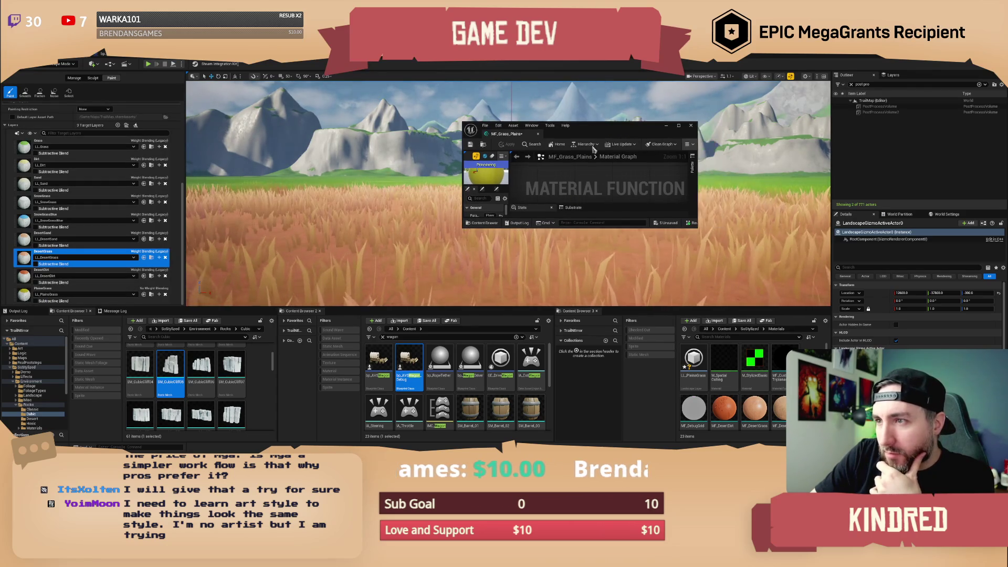
{"action": "key", "text": "w"}
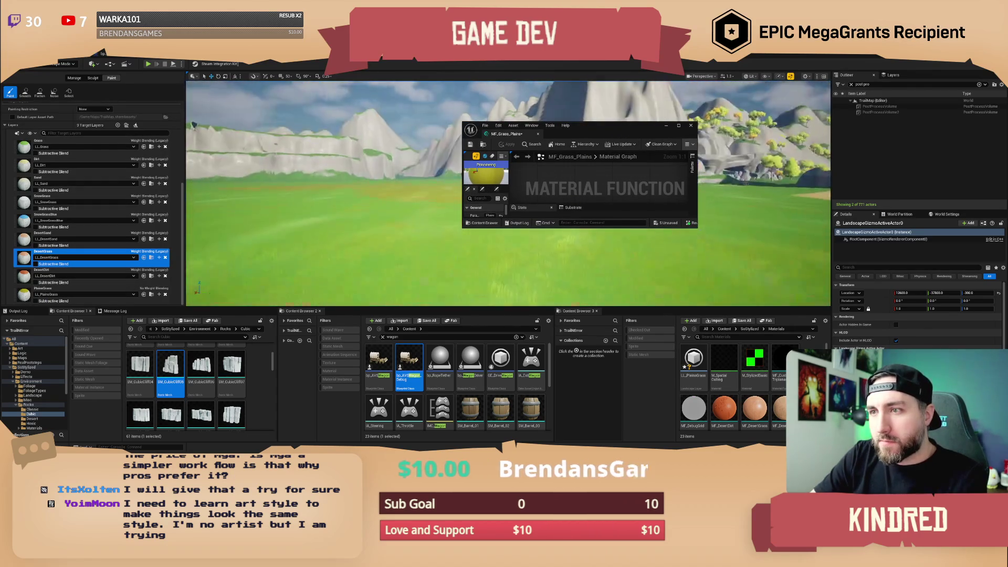
{"action": "key", "text": "w"}
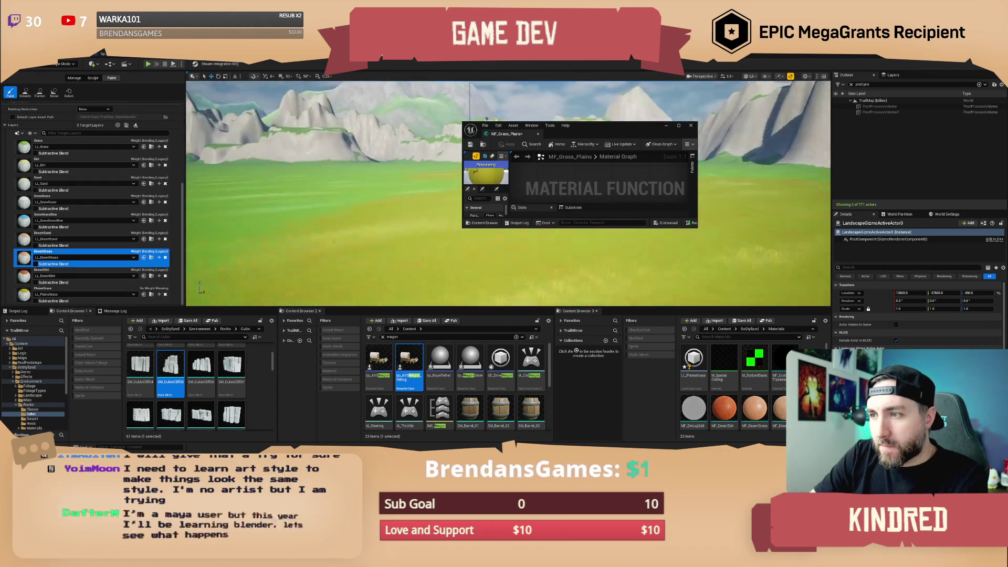
{"action": "key", "text": "w"}
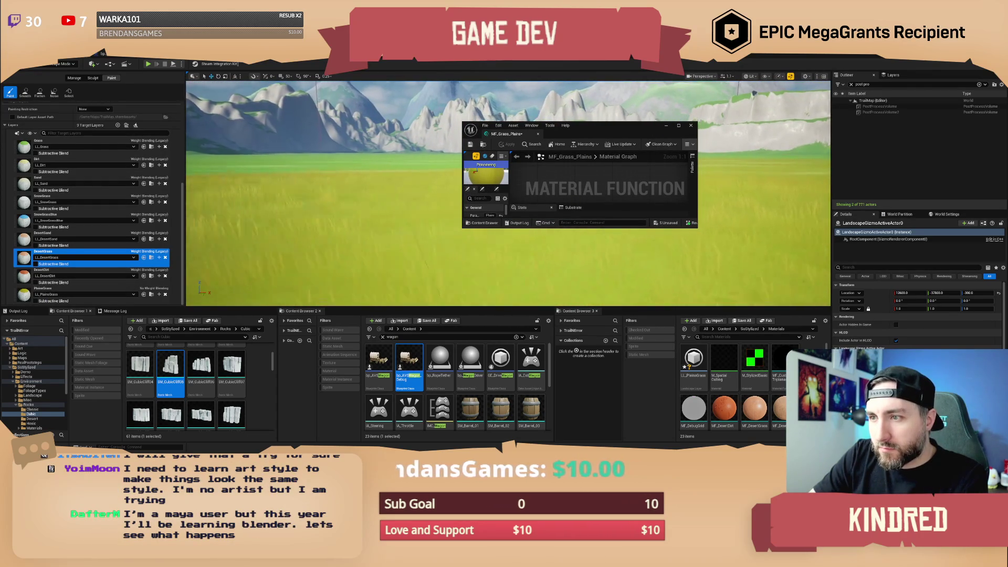
{"action": "left_click_drag", "start_coordinate": [698, 228], "coordinate": [779, 279]}
{"action": "left_click_drag", "start_coordinate": [619, 132], "coordinate": [653, 97]}
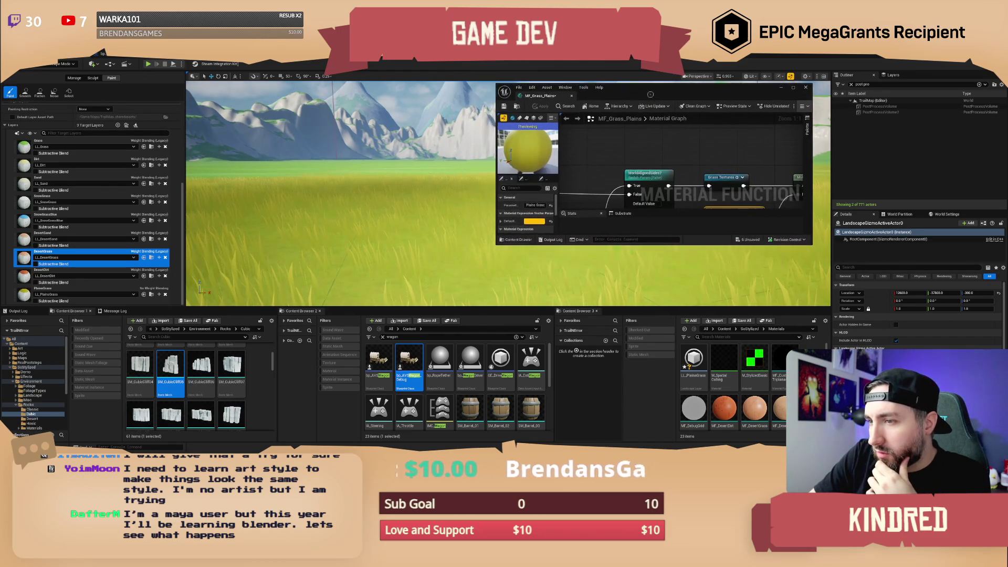
{"action": "scroll", "coordinate": [712, 142], "scroll_direction": "down", "scroll_amount": 5}
{"action": "scroll", "coordinate": [706, 178], "scroll_direction": "up", "scroll_amount": 5}
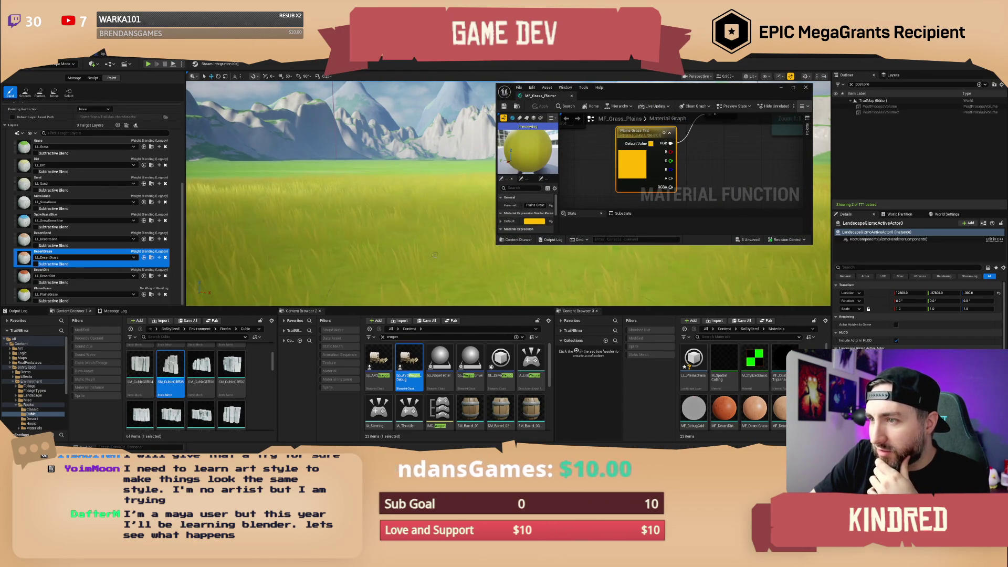
{"action": "double_click", "coordinate": [626, 166]}
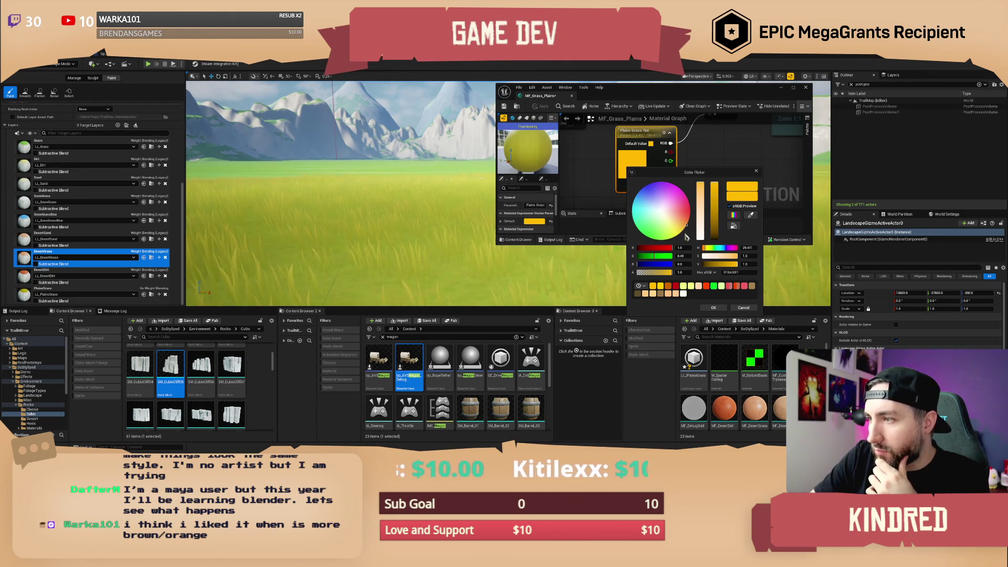
Shift the Plains Grass Tint to a lighter yellow-orange and apply it.
{"action": "left_click_drag", "start_coordinate": [686, 227], "coordinate": [683, 227]}
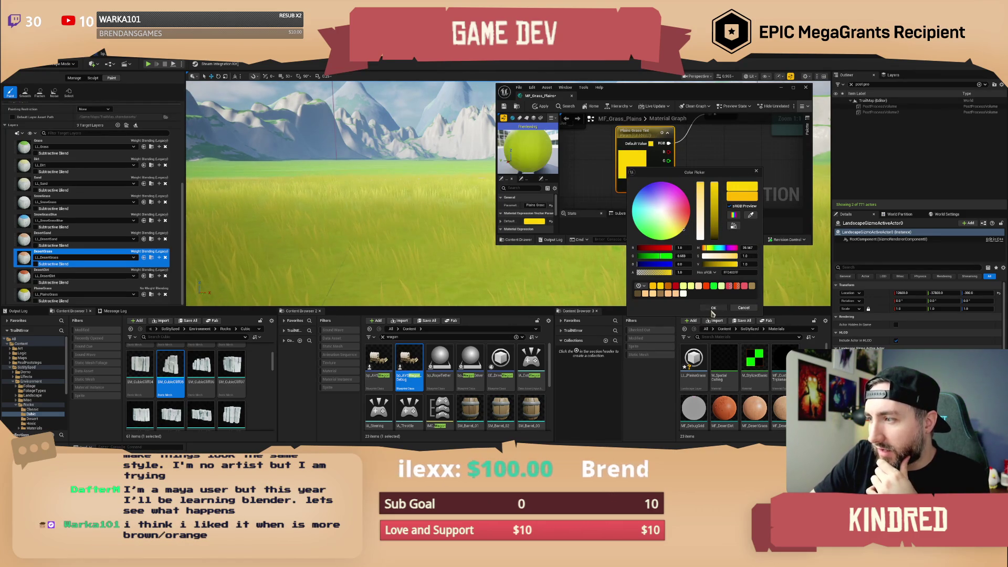
{"action": "left_click", "coordinate": [713, 309]}
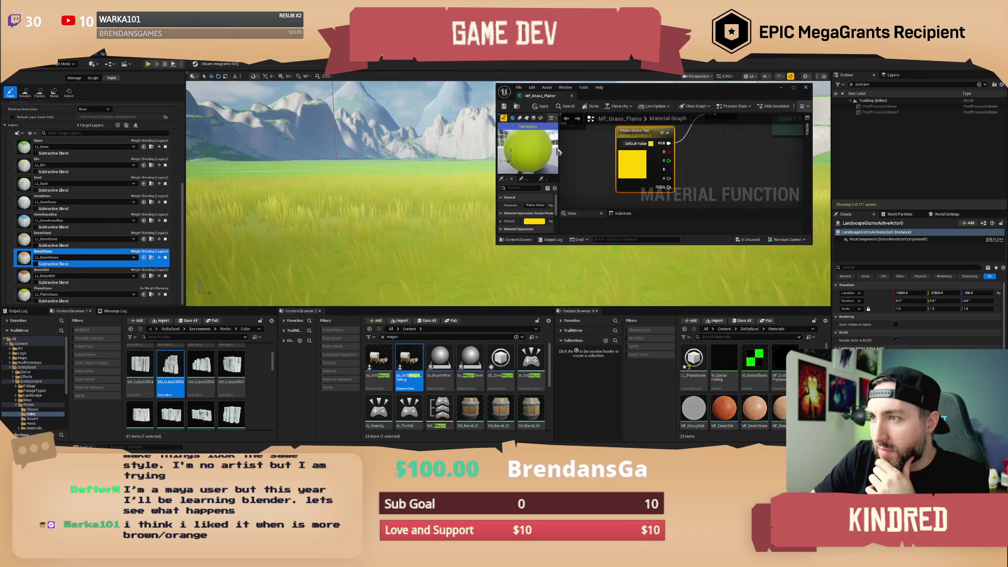
{"action": "left_click", "coordinate": [541, 106]}
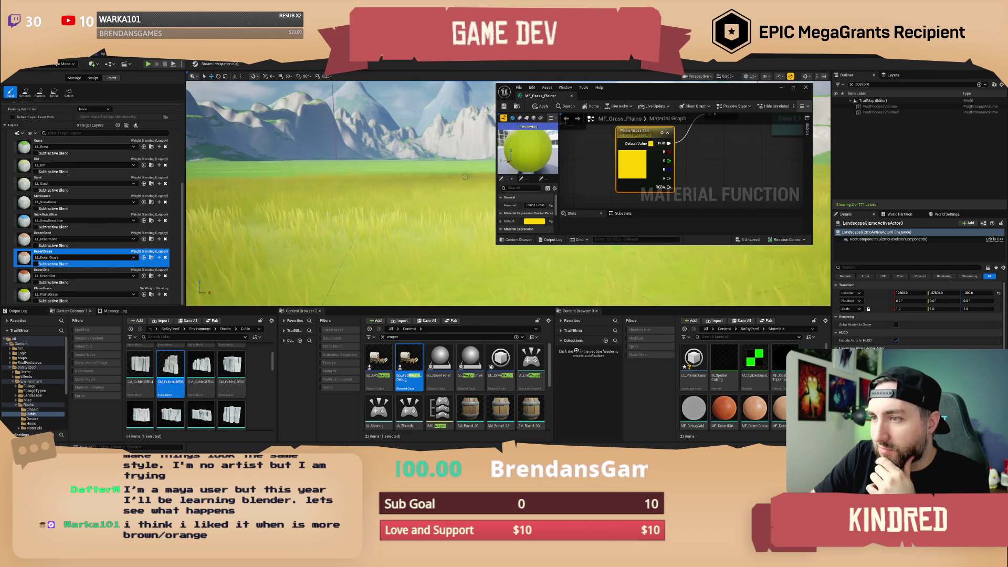
{"action": "left_click", "coordinate": [541, 108]}
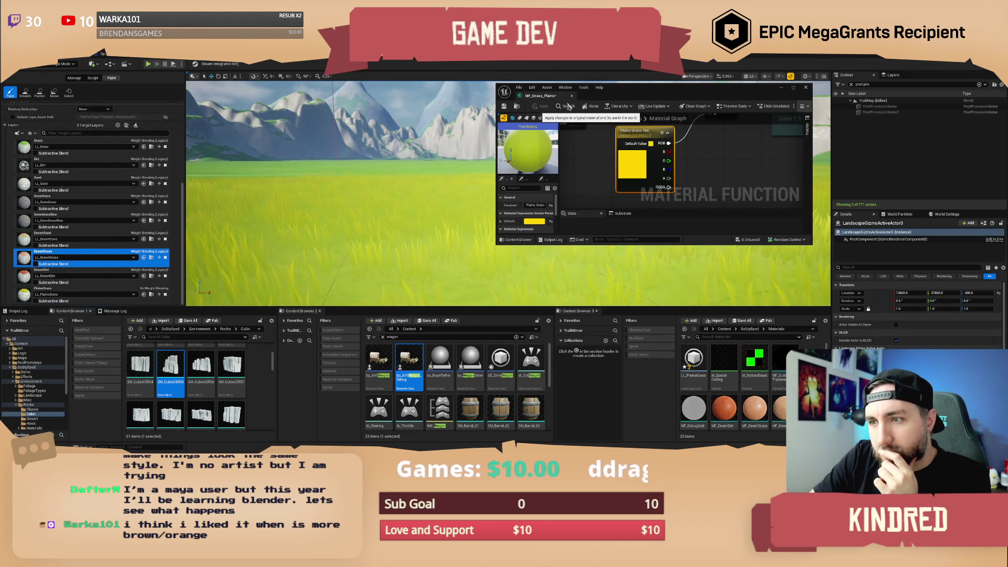
Change the tint hue from yellow to orange and save the material function.
{"action": "left_click", "coordinate": [651, 144]}
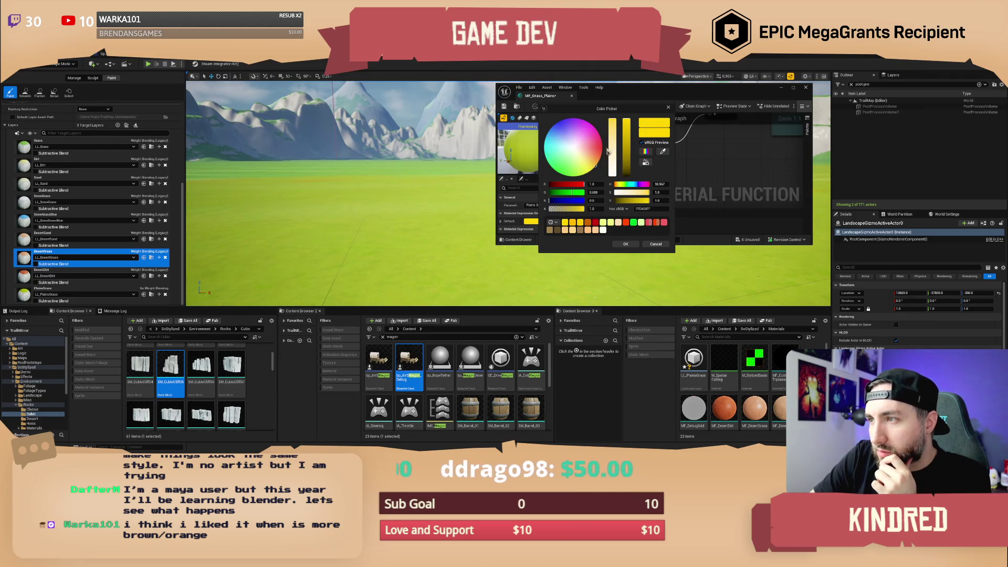
{"action": "left_click_drag", "start_coordinate": [601, 163], "coordinate": [600, 156]}
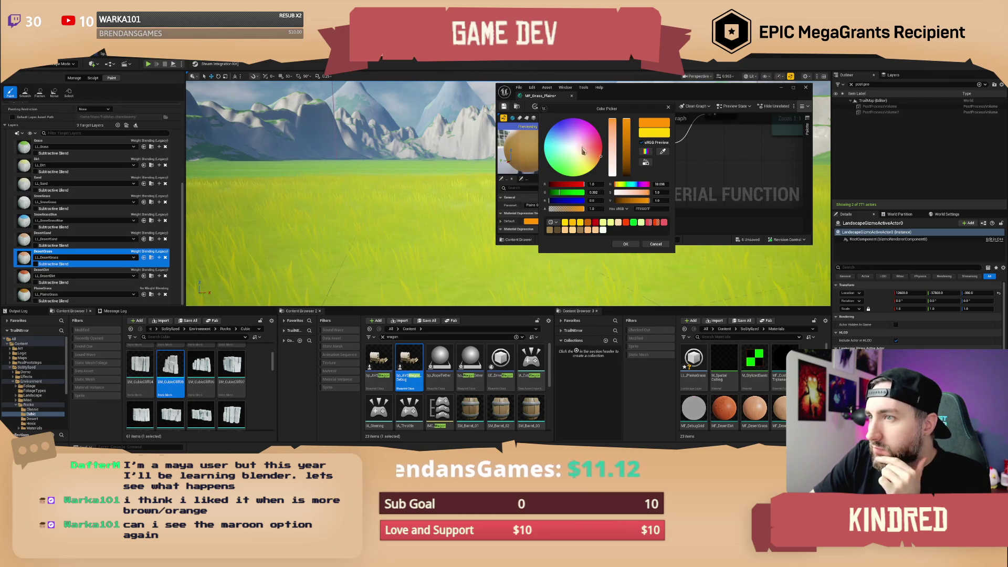
{"action": "left_click", "coordinate": [626, 245]}
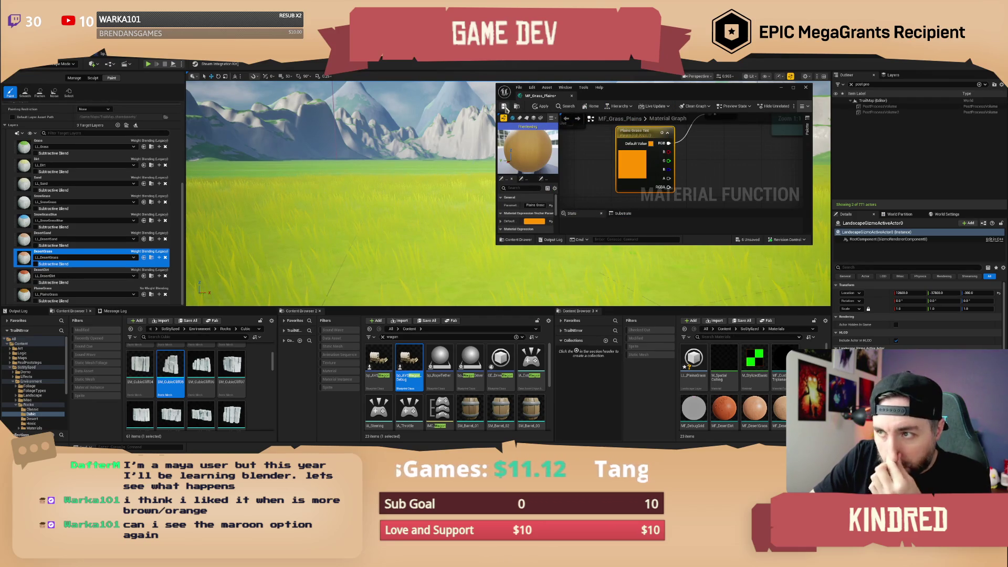
{"action": "left_click", "coordinate": [505, 107]}
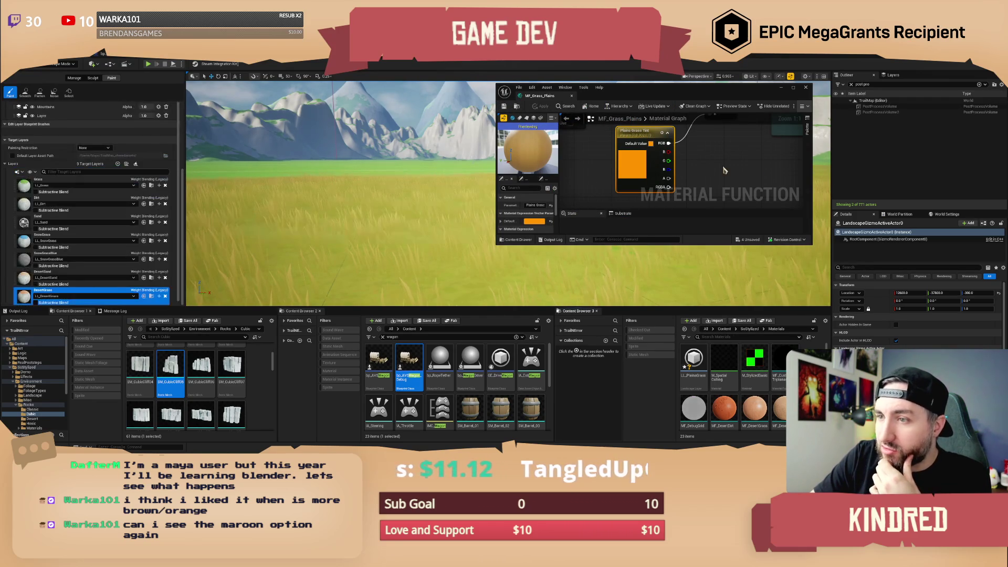
{"action": "scroll", "coordinate": [89, 236], "scroll_direction": "down", "scroll_amount": 2}
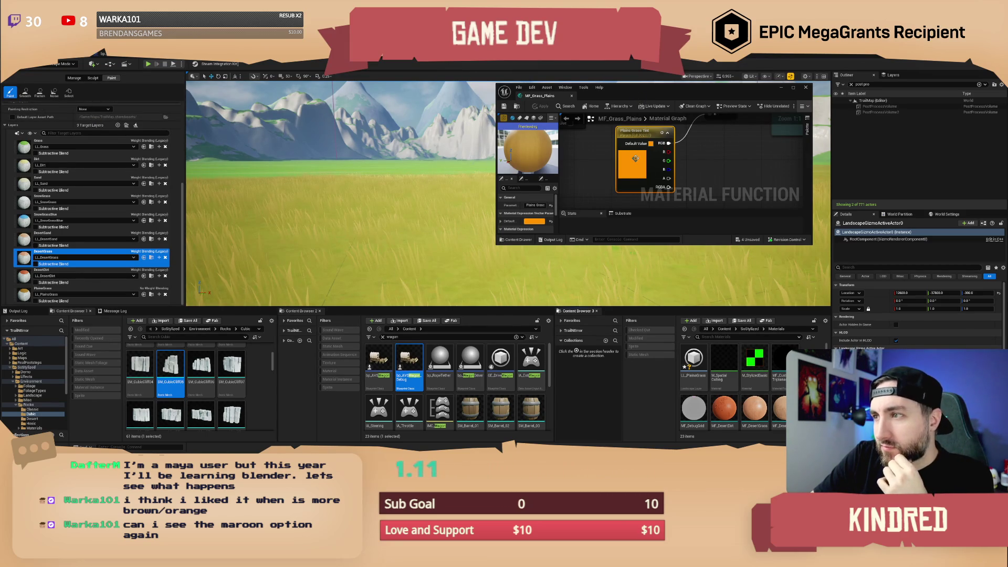
Push the tint to a redder orange (FF7521), then apply and save.
{"action": "double_click", "coordinate": [637, 163]}
{"action": "left_click", "coordinate": [699, 209]}
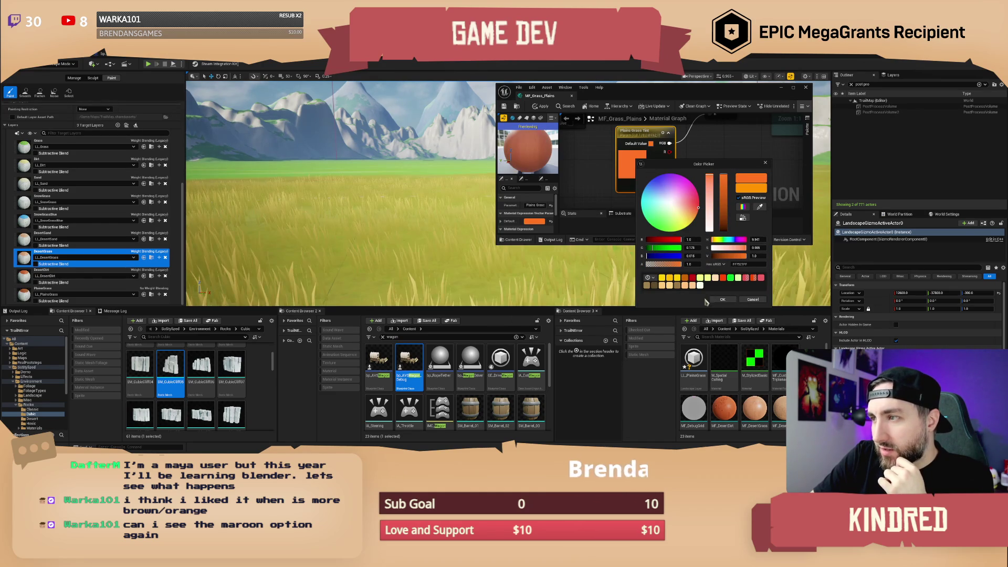
{"action": "left_click", "coordinate": [720, 299]}
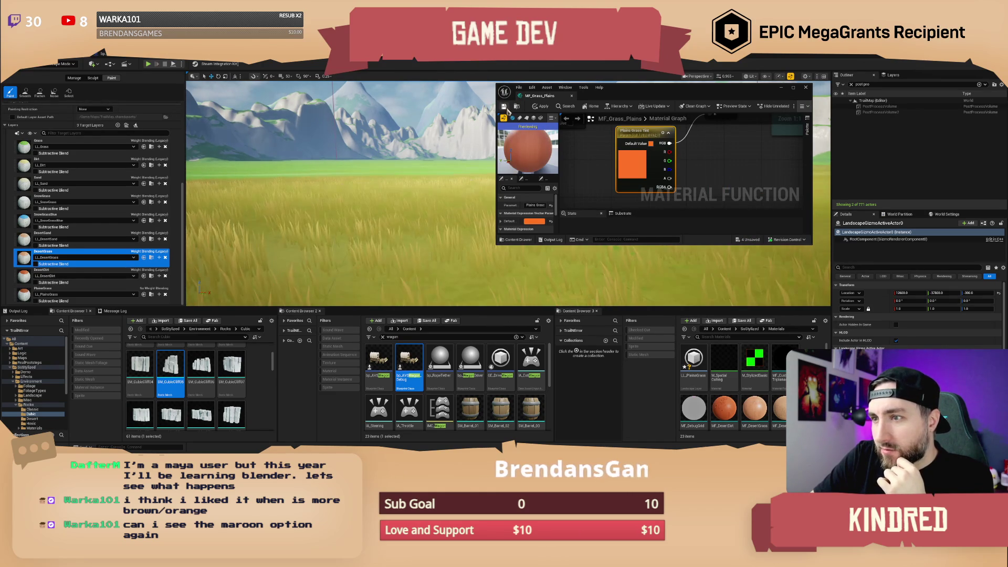
{"action": "left_click", "coordinate": [507, 109]}
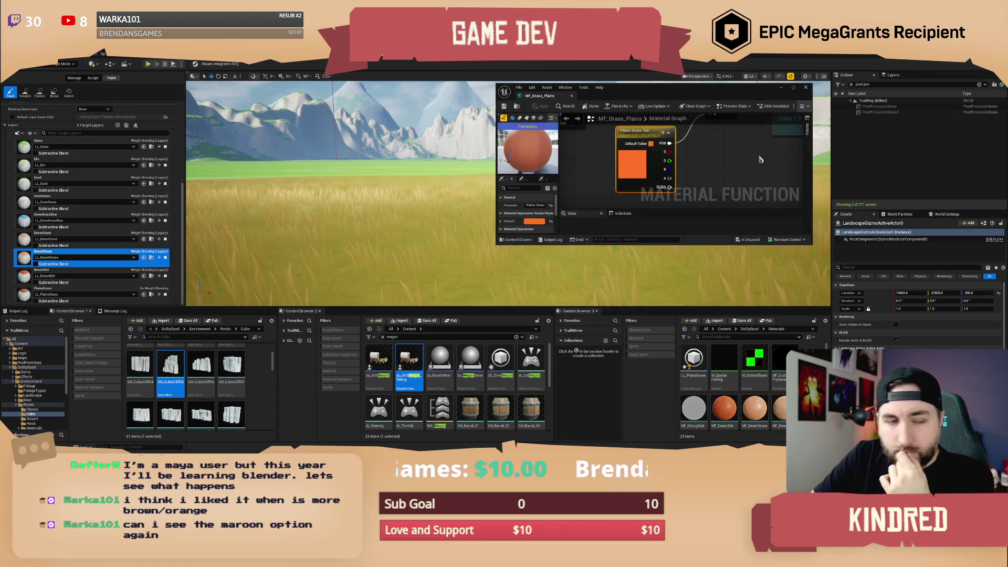
{"action": "left_click_drag", "start_coordinate": [653, 94], "coordinate": [723, 88]}
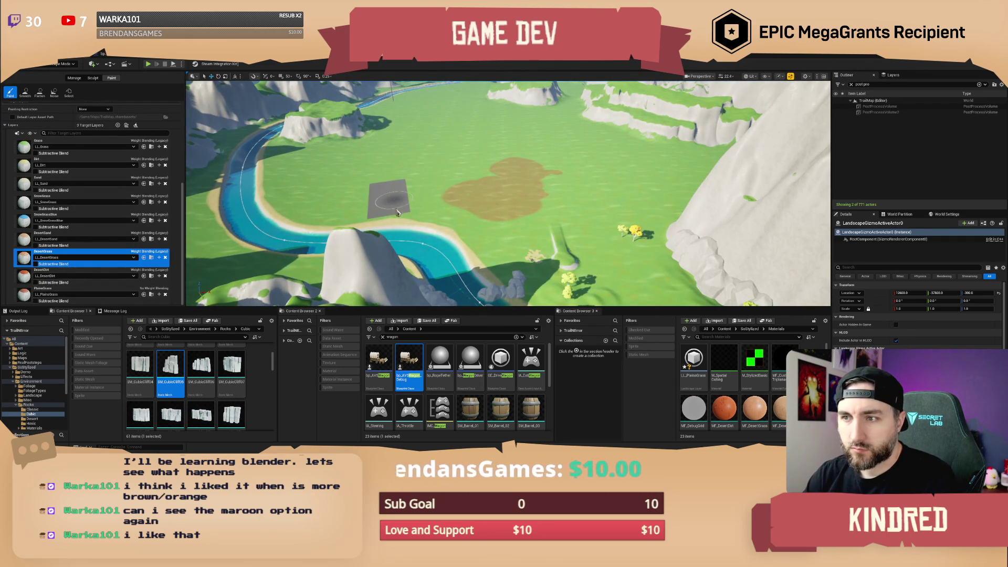
Try the DesertSand and DesertGrass layers, settle on PlainsGrass, and orbit in over the river patch.
{"action": "left_click", "coordinate": [28, 240]}
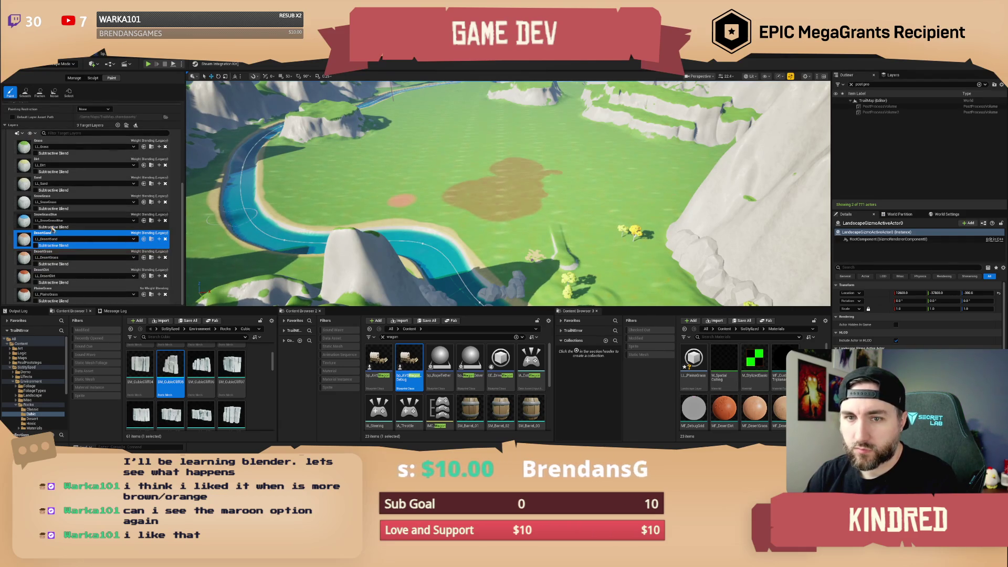
{"action": "left_click", "coordinate": [32, 257]}
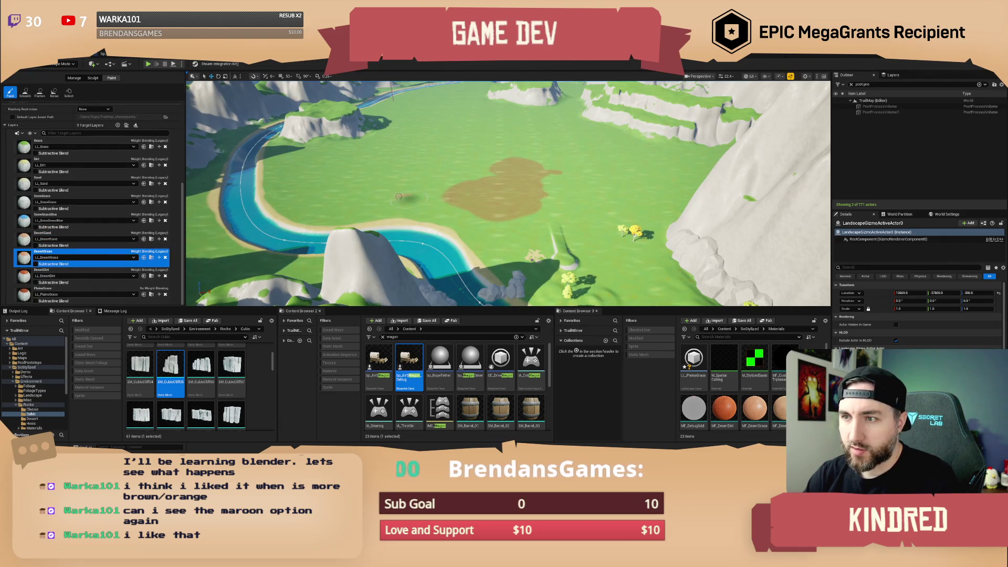
{"action": "left_click", "coordinate": [23, 294]}
{"action": "mouse_move", "coordinate": [498, 197]}
{"action": "left_mouse_down"}
{"action": "mouse_move", "coordinate": [552, 202]}
{"action": "mouse_move", "coordinate": [444, 205]}
{"action": "left_mouse_up"}
{"action": "scroll", "coordinate": [92, 210], "scroll_direction": "up", "scroll_amount": 10}
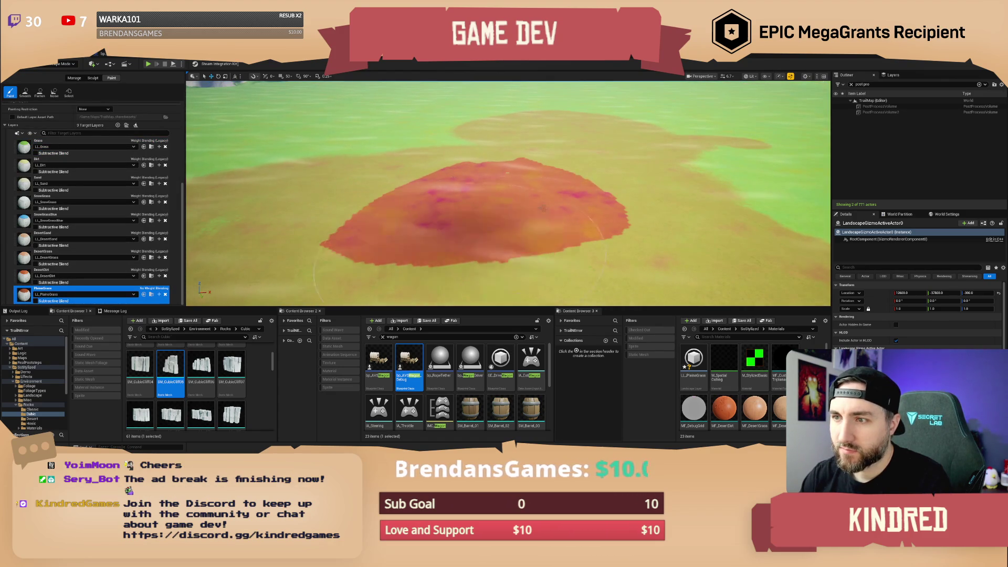
Select the Grass target layer so the dirt patch loses its orange overlay, then re-zoom over the field.
{"action": "left_click", "coordinate": [24, 148]}
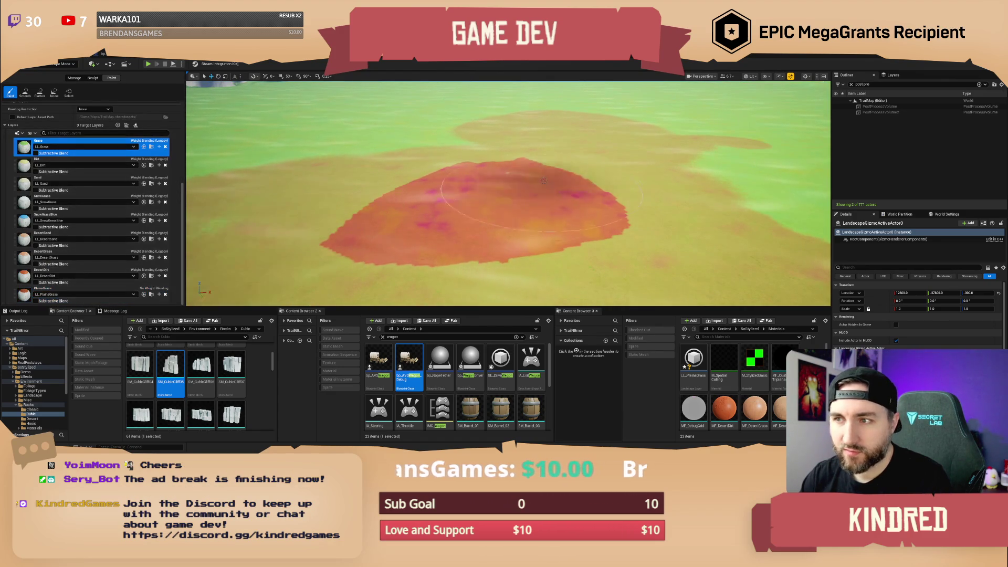
{"action": "scroll", "coordinate": [604, 194], "scroll_direction": "down", "scroll_amount": 5}
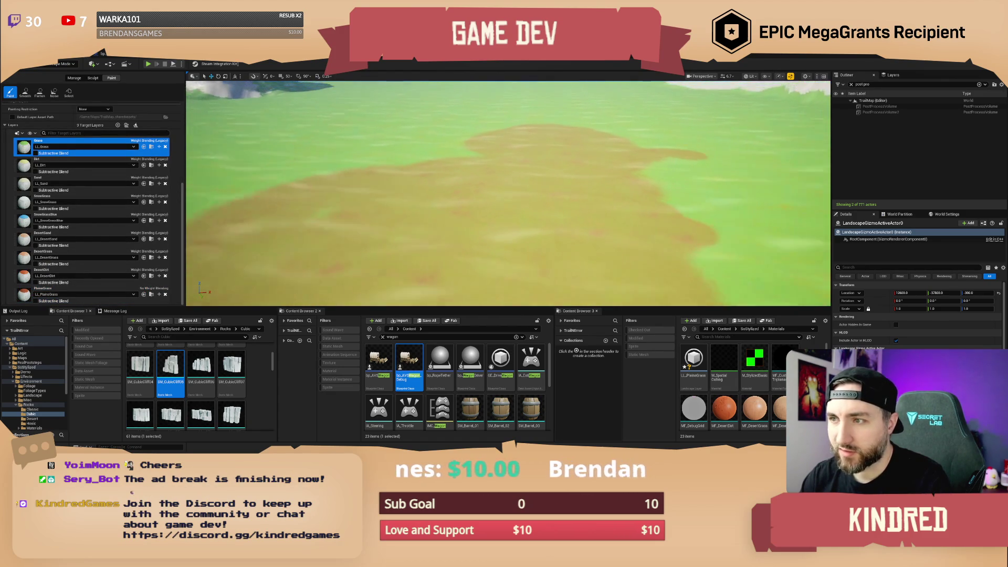
{"action": "scroll", "coordinate": [604, 194], "scroll_direction": "up", "scroll_amount": 3}
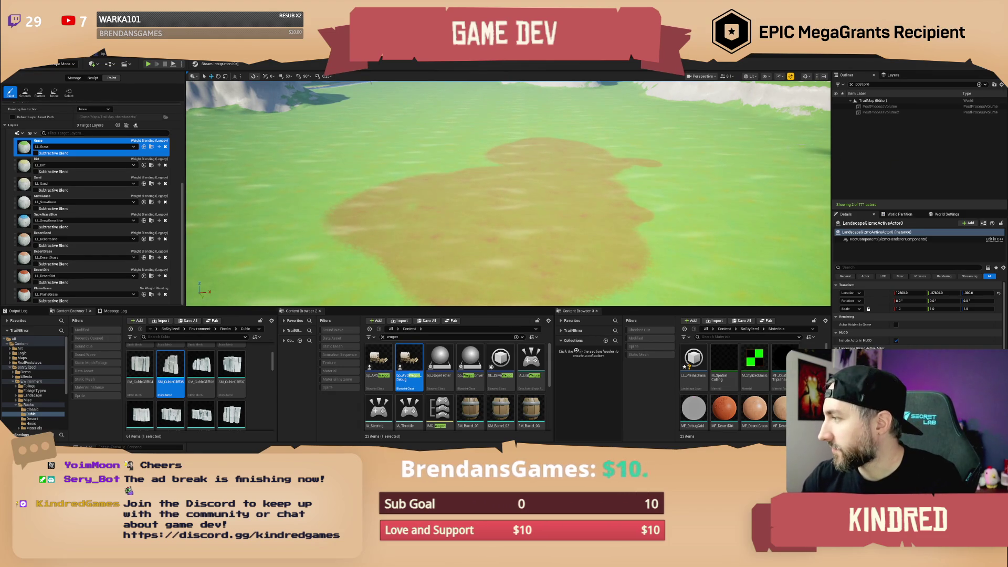